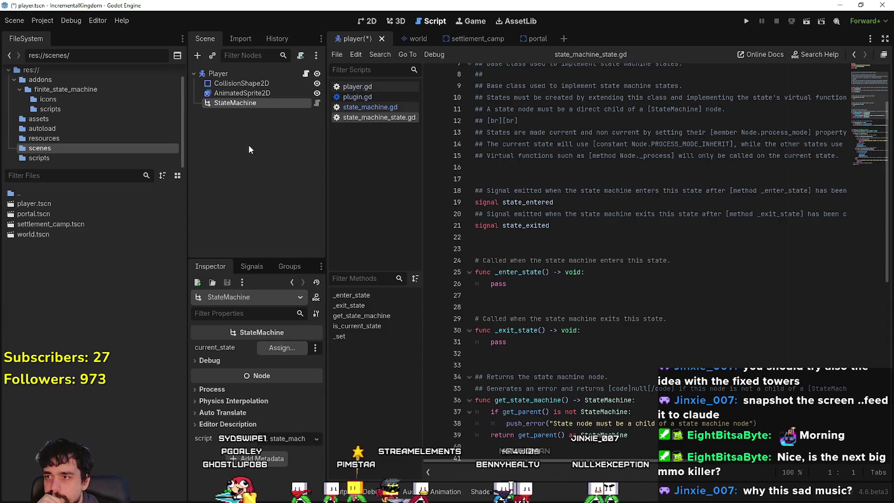
- Expand the StateMachine's Debug properties, widen the left docks, and view the player scene in 2D
click(197, 360)
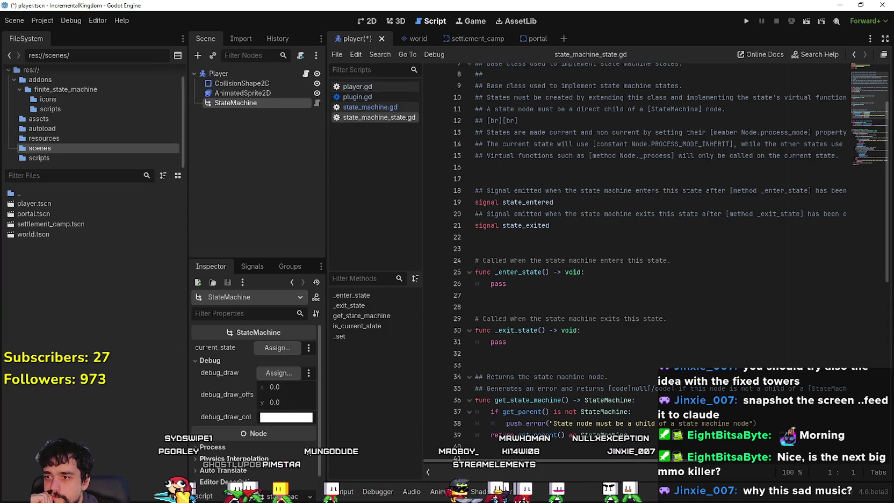
drag(332, 412, 437, 47)
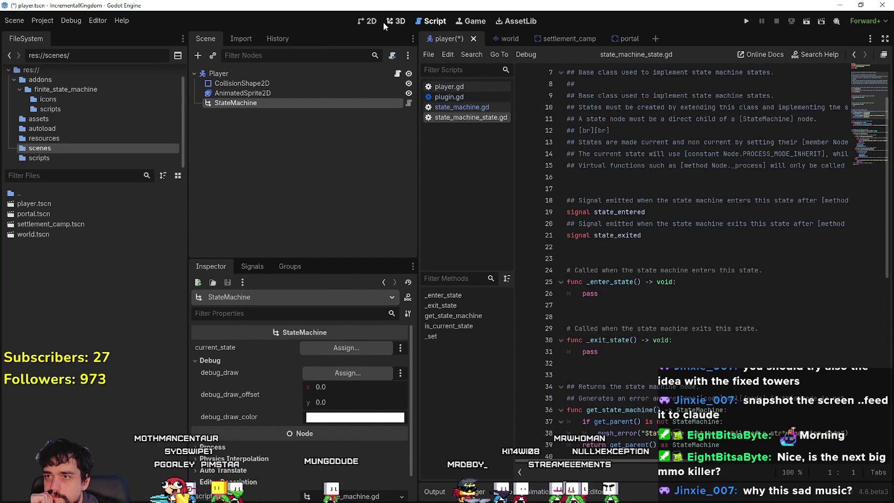
click(369, 21)
right_click(244, 104)
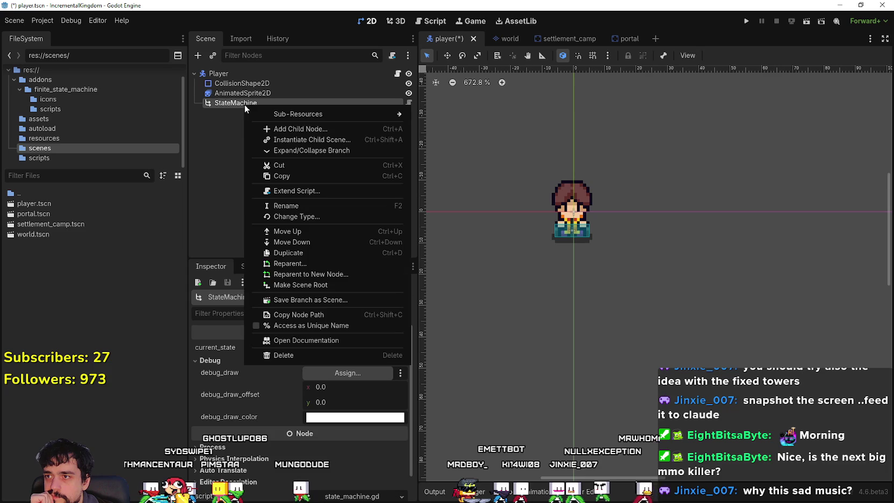
- Browse the Create New Node list under StateMachine to inspect the StateMachineState type
click(315, 130)
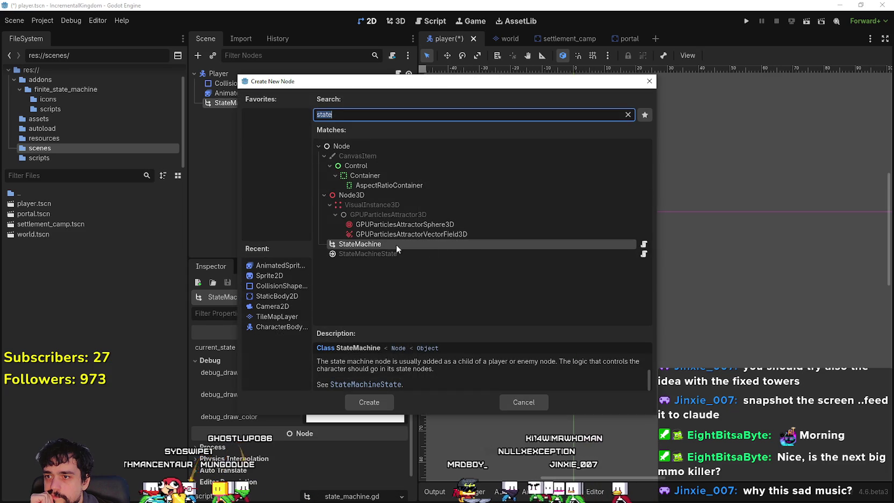
click(375, 254)
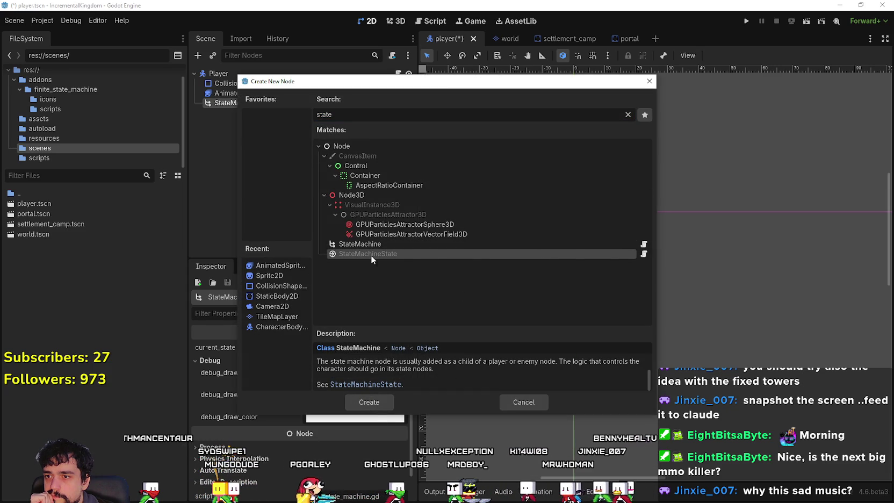
mouse_move(370, 255)
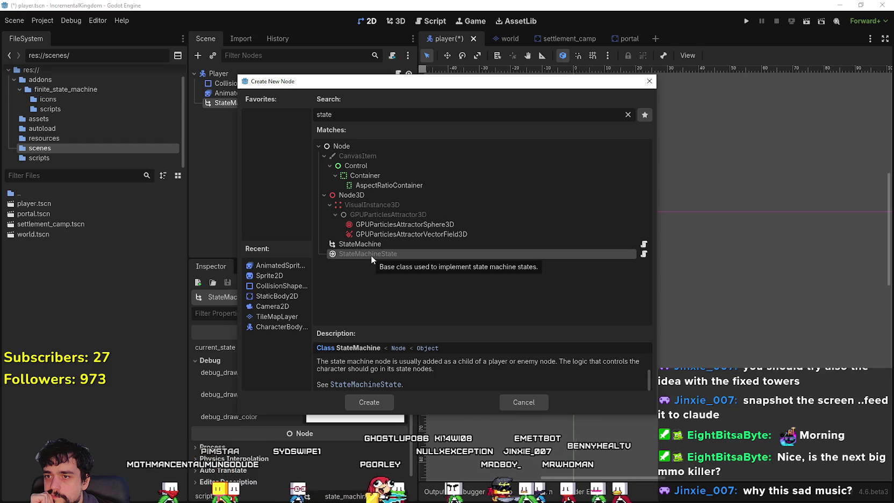
scroll(458, 379, up, 2)
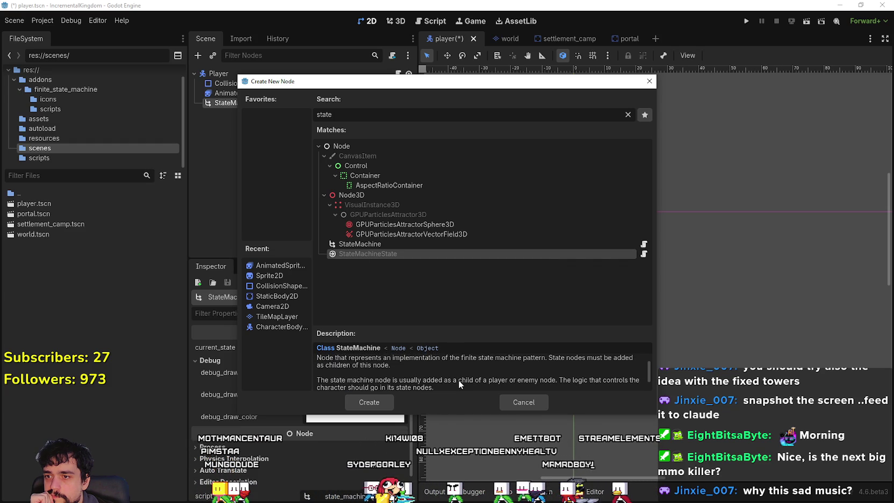
scroll(459, 380, up, 1)
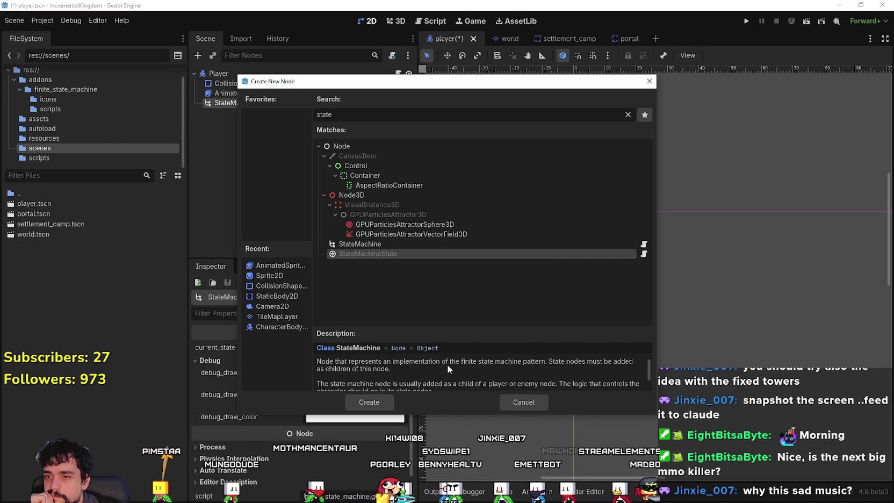
scroll(466, 380, up, 1)
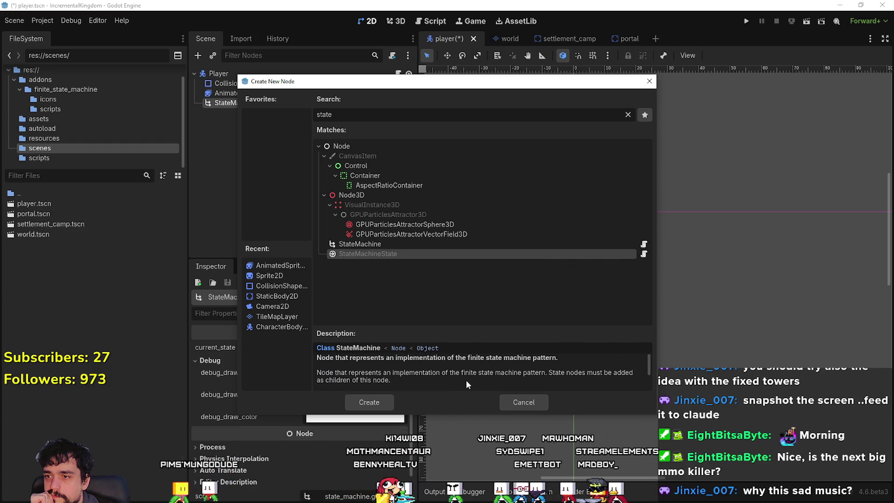
scroll(466, 380, up, 1)
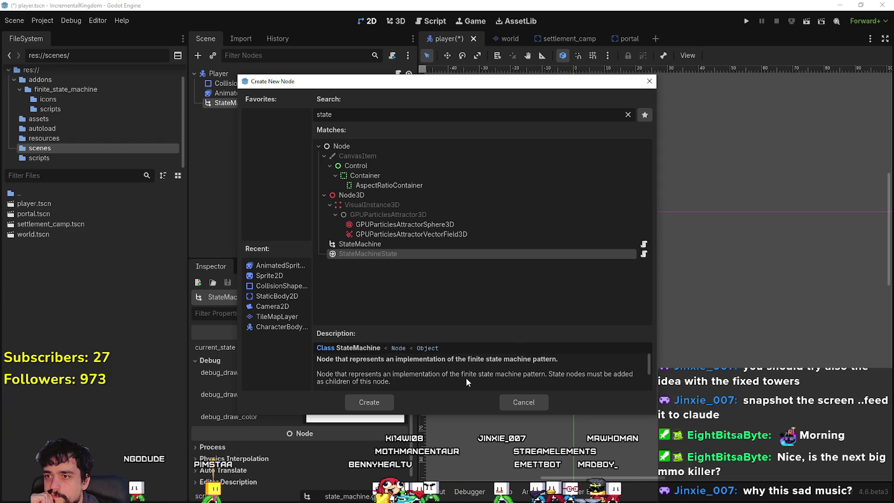
scroll(466, 377, down, 3)
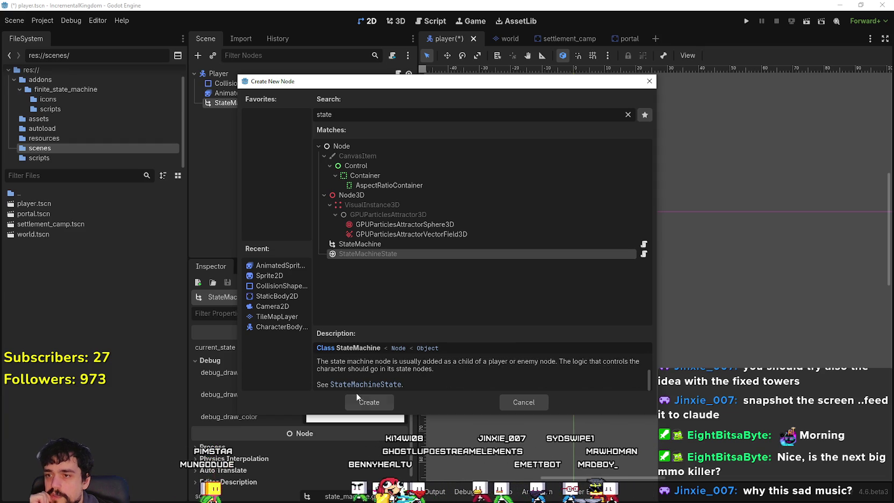
- Cancel the new-node dialog and open the node picker for current_state
click(523, 402)
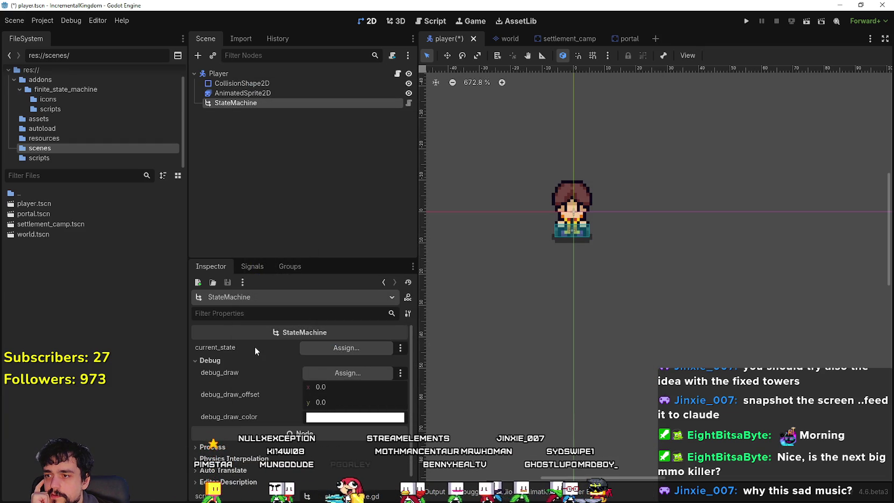
mouse_move(255, 349)
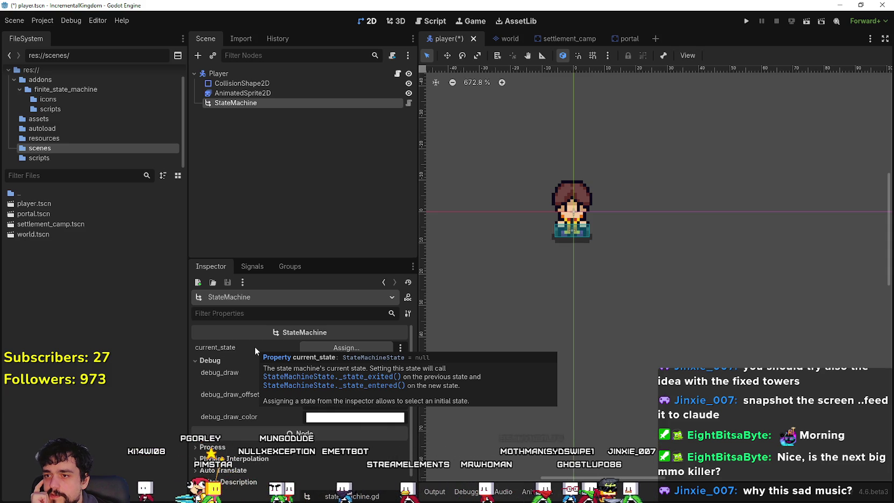
click(344, 348)
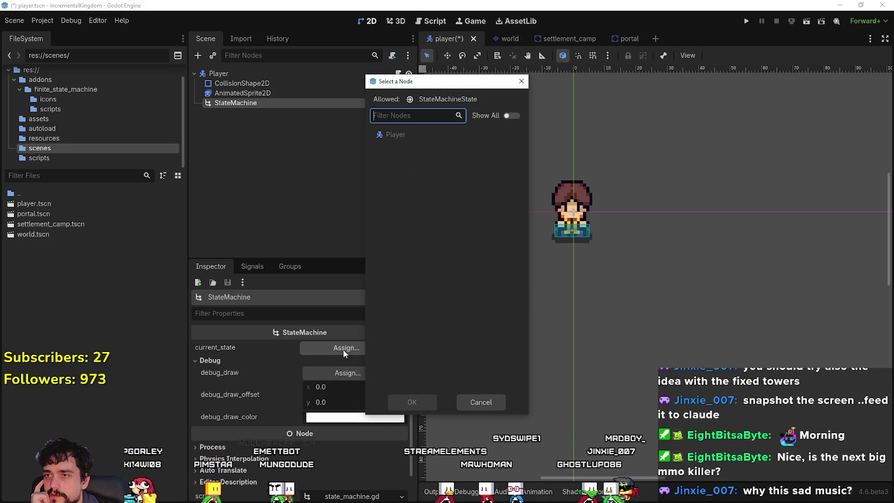
- Cancel the state picker, then inspect StateMachineState in Player's Add Child Node dialog without adding it
click(479, 400)
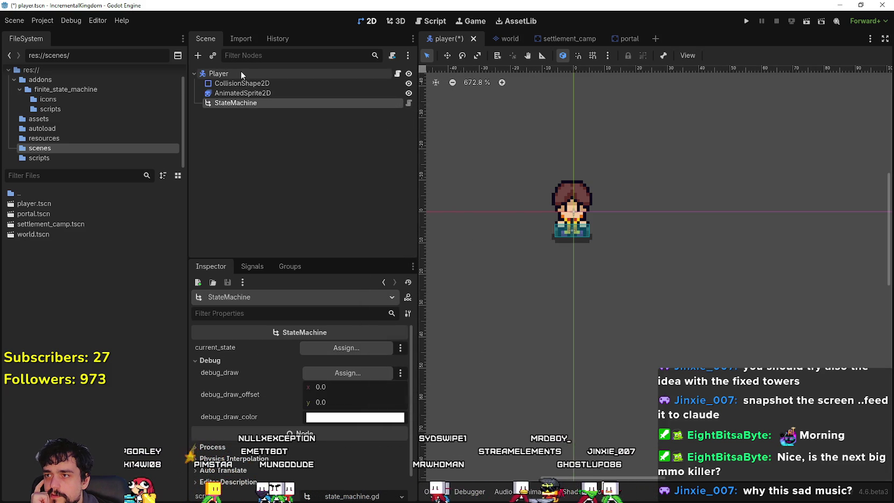
right_click(240, 73)
click(303, 81)
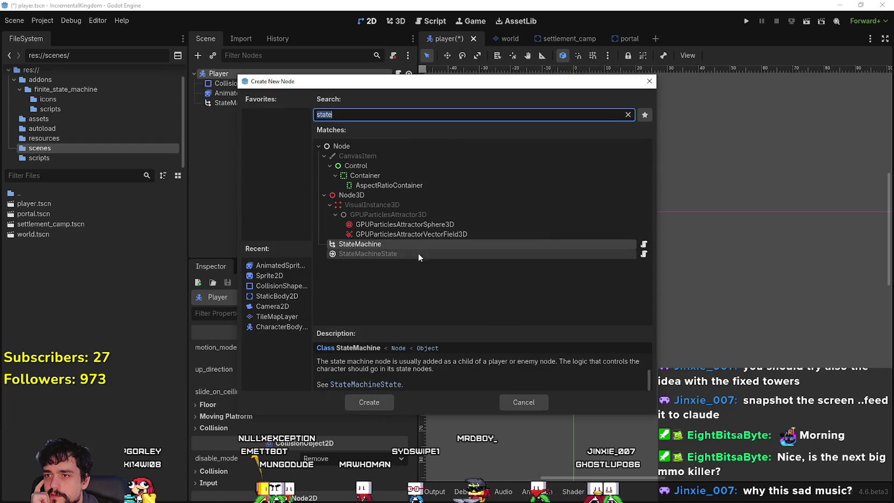
click(417, 252)
click(532, 400)
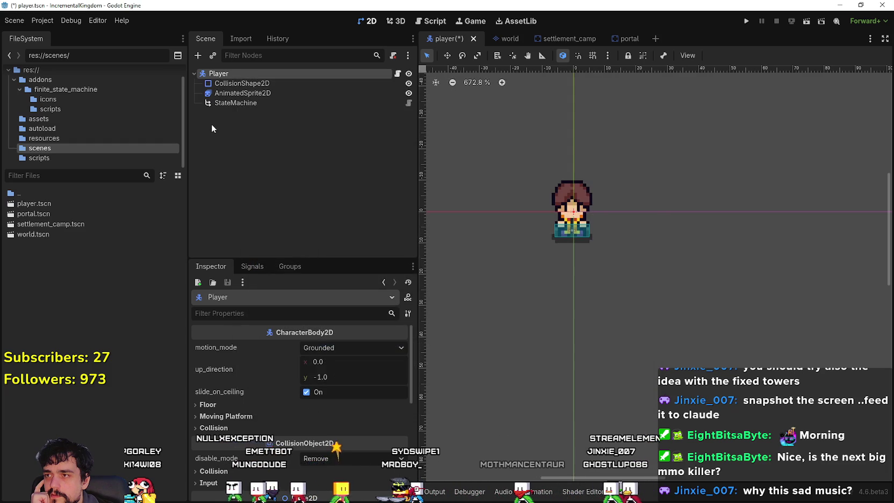
- Browse StateMachine's Add Child Node list and cancel without adding a node
click(237, 103)
right_click(242, 103)
click(332, 128)
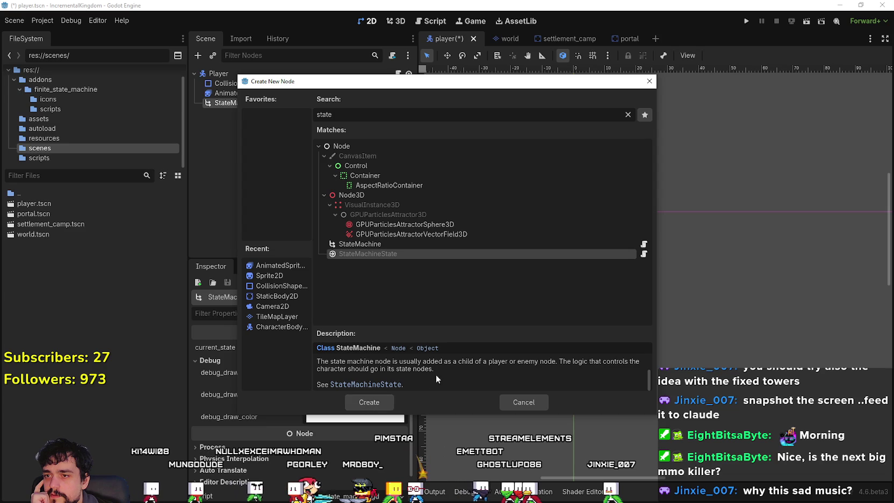
drag(648, 378, 648, 363)
scroll(647, 363, down, 2)
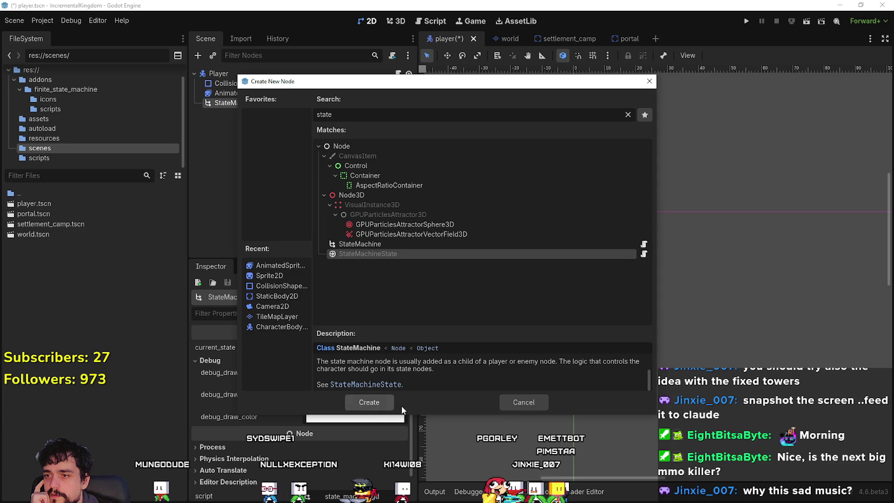
click(524, 401)
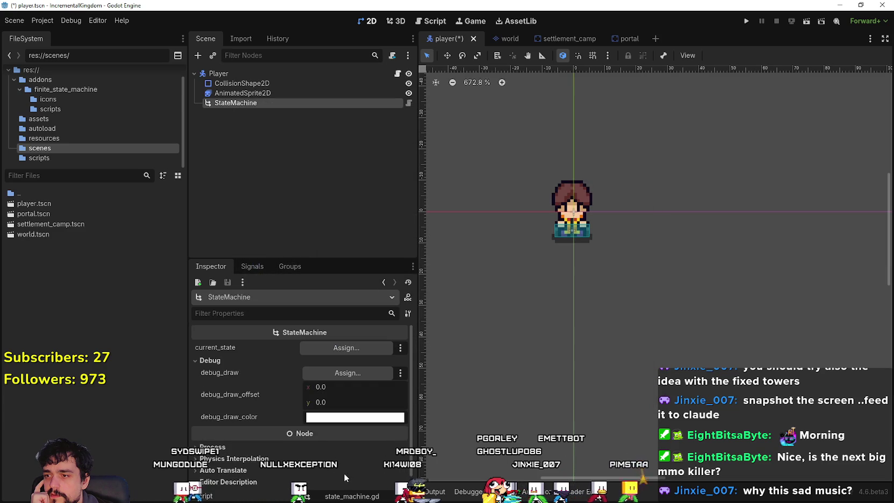
- Toggle the Debug section, dismiss the property node picker, and switch to the addon guide in the browser
click(351, 360)
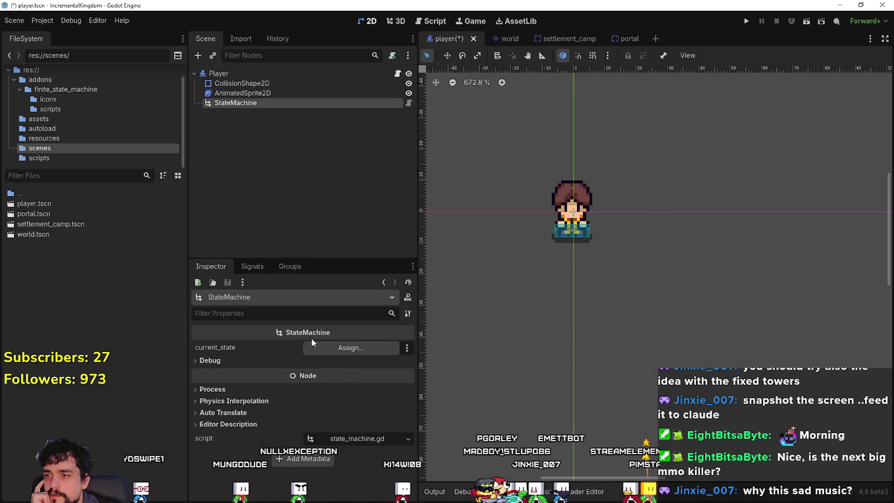
click(322, 360)
click(335, 347)
click(479, 399)
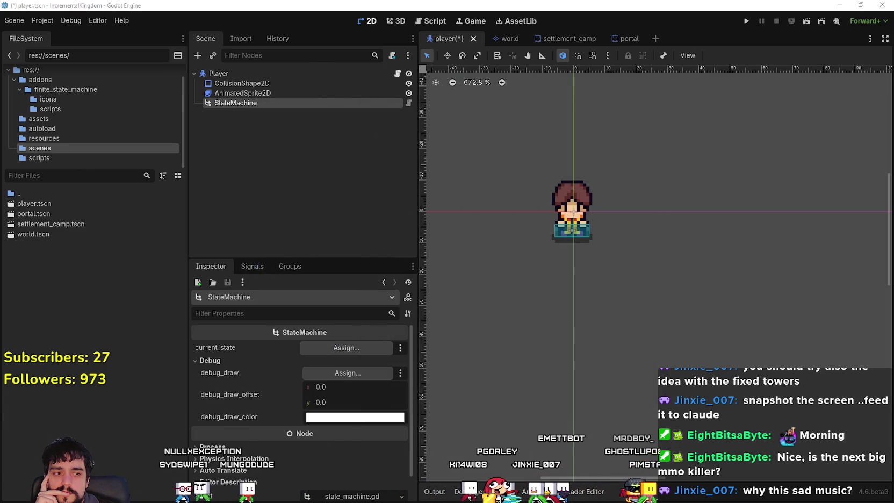
key(alt+Tab)
scroll(358, 325, up, 10)
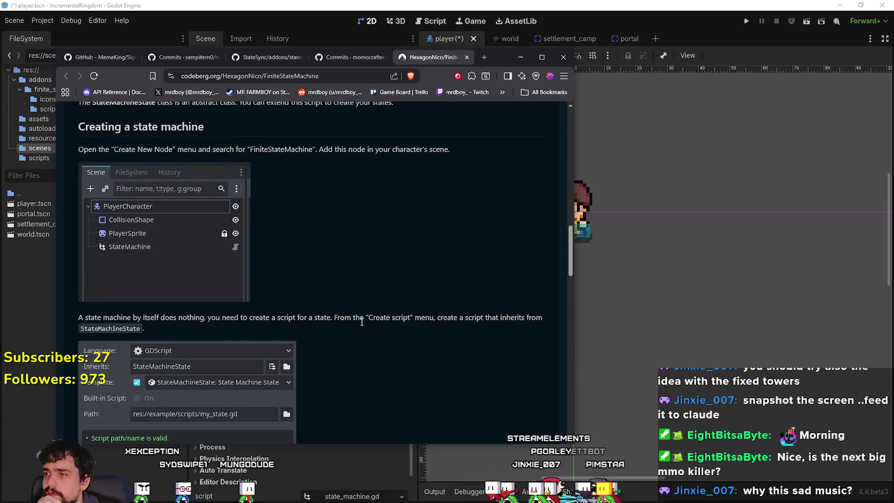
- Read through the FiniteStateMachine README's steps for creating states
scroll(361, 321, up, 5)
scroll(361, 321, down, 3)
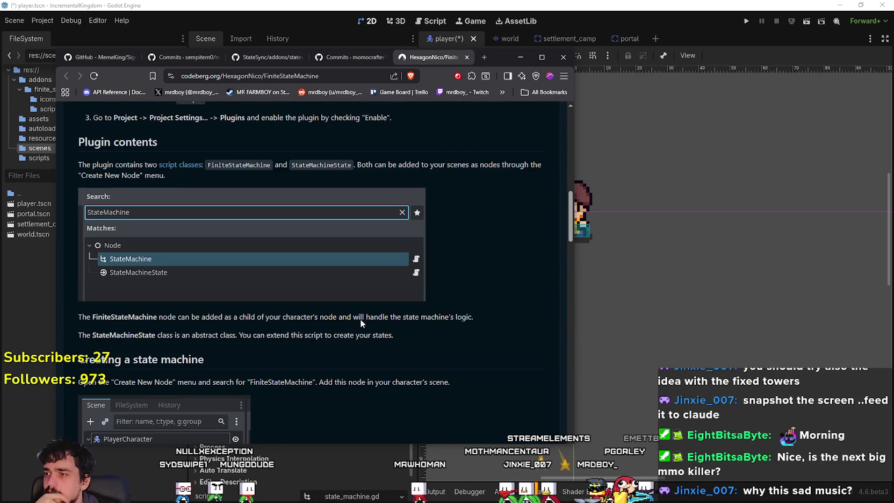
scroll(359, 352, down, 6)
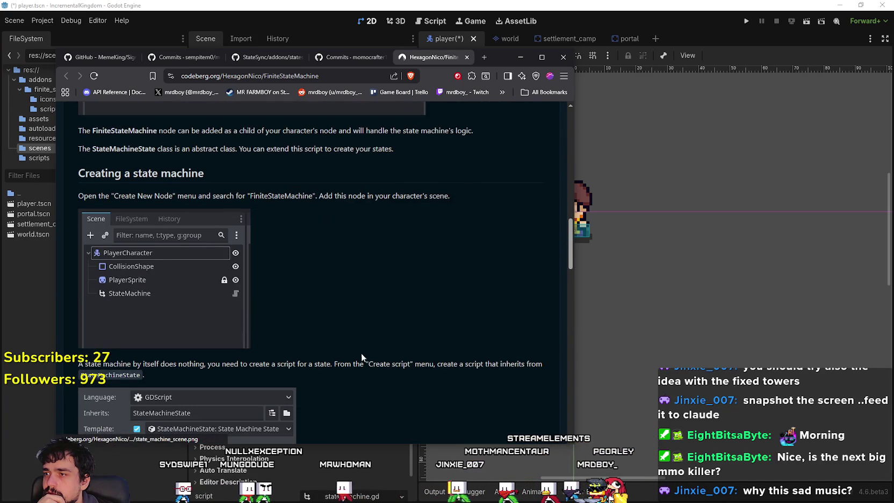
scroll(359, 351, down, 4)
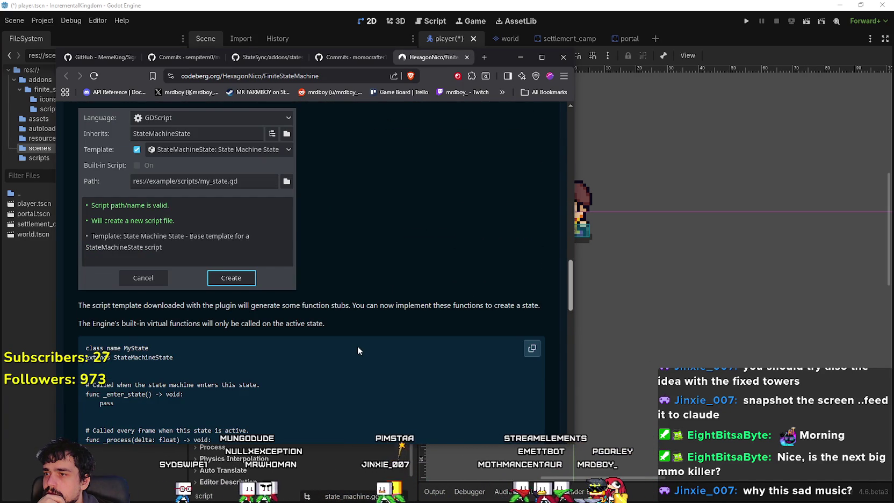
scroll(358, 346, down, 7)
scroll(354, 343, down, 4)
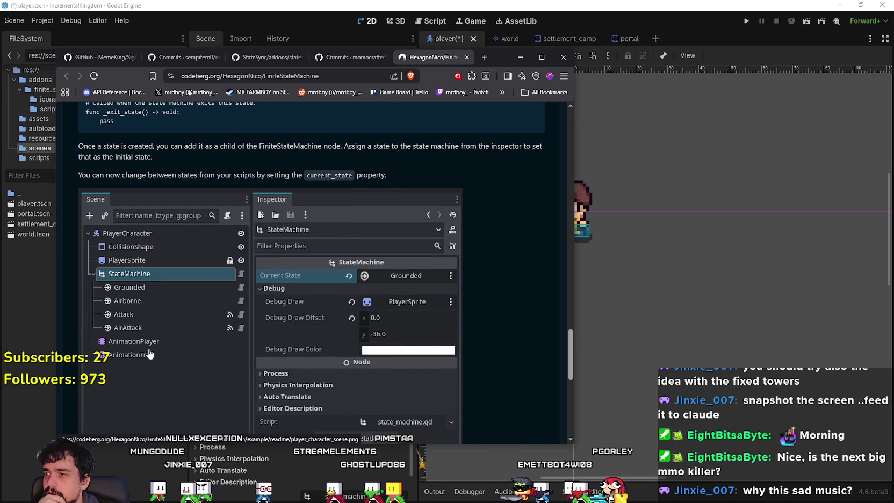
- Scroll past the guide's examples, then return to Godot and save the player scene
scroll(201, 370, down, 2)
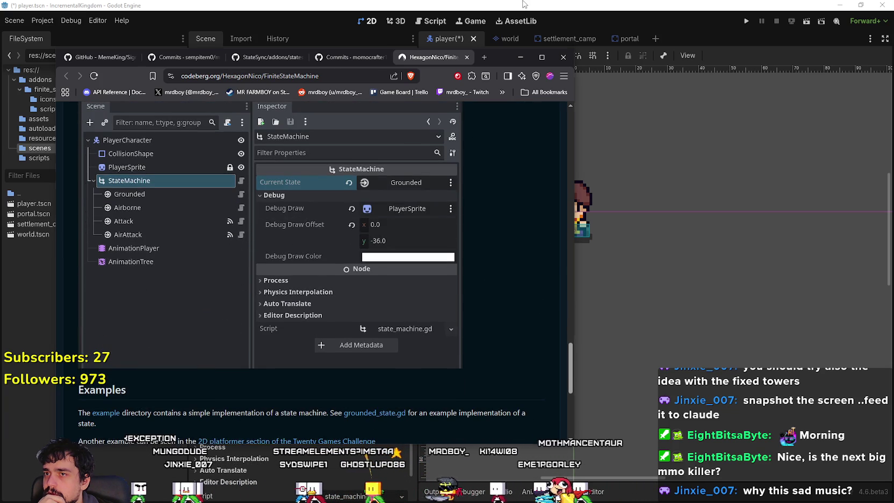
click(523, 4)
key(ctrl+s)
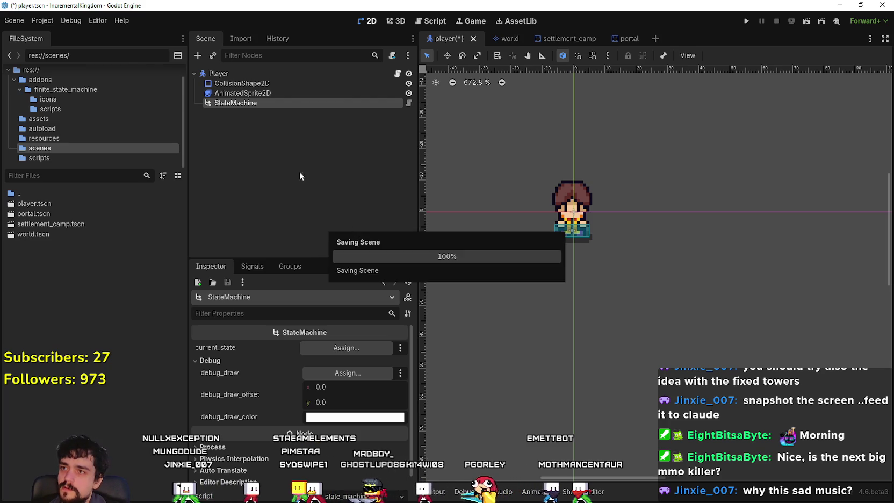
right_click(269, 103)
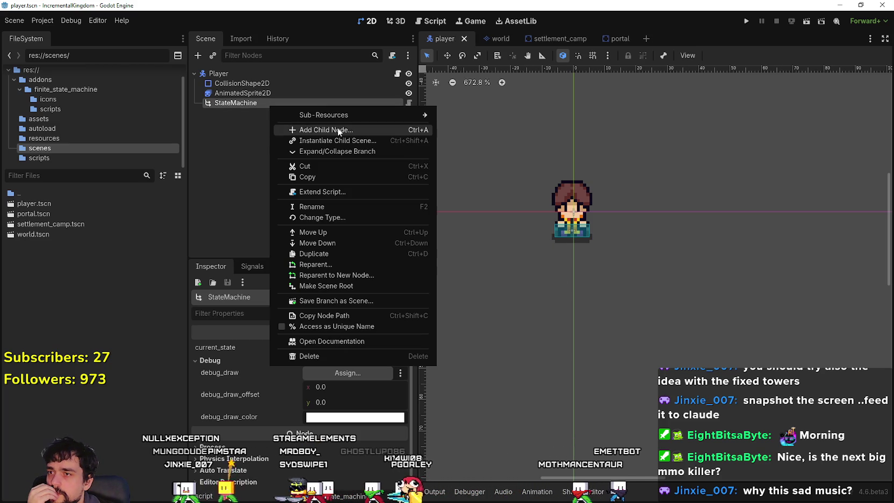
click(339, 131)
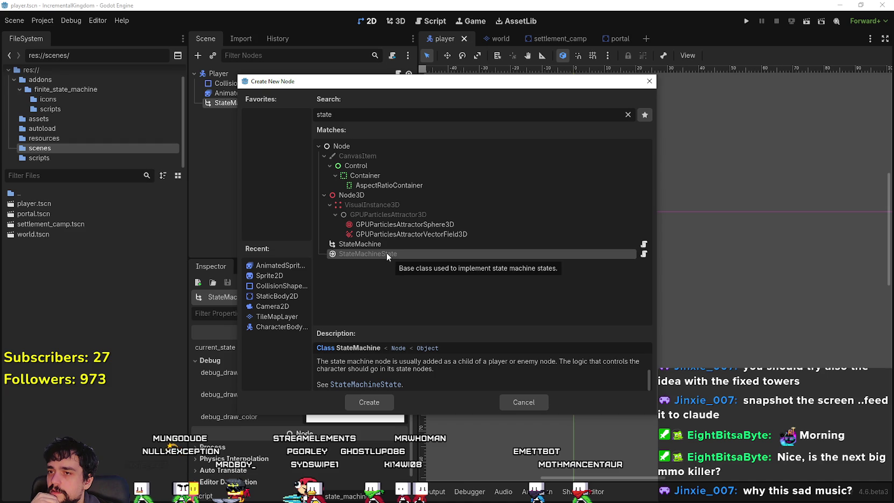
click(649, 82)
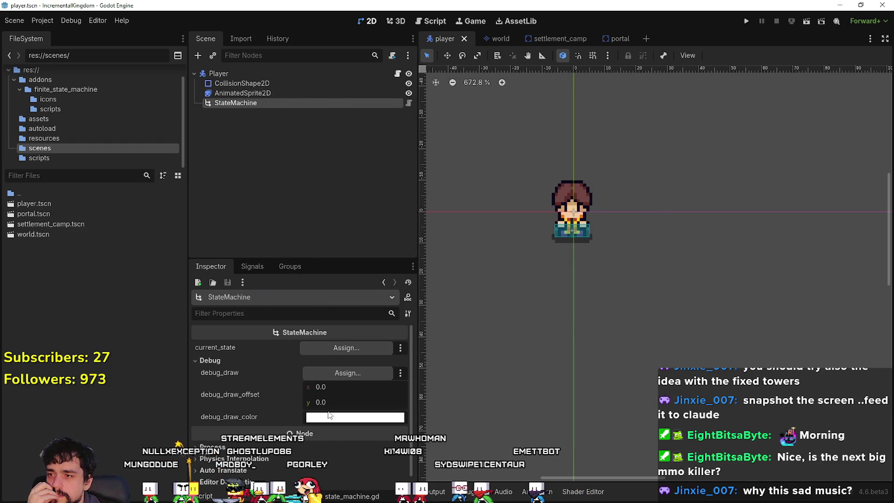
click(400, 347)
click(400, 348)
click(400, 373)
click(382, 324)
right_click(236, 101)
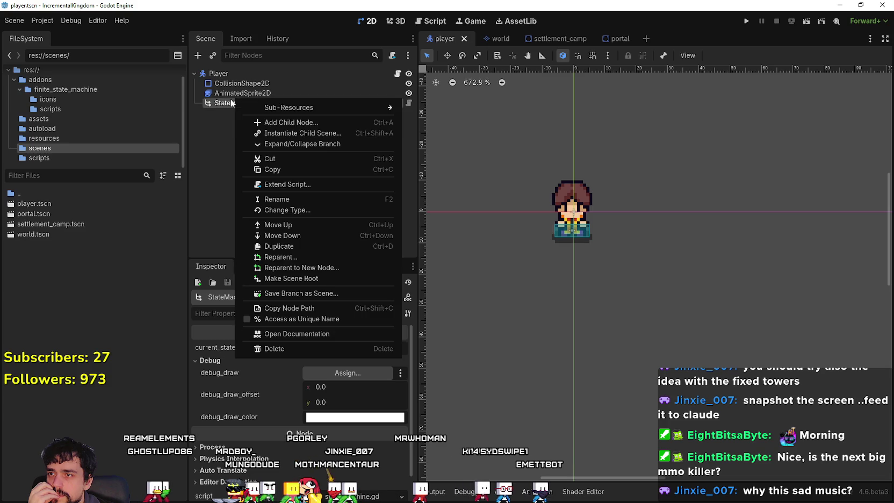
click(300, 133)
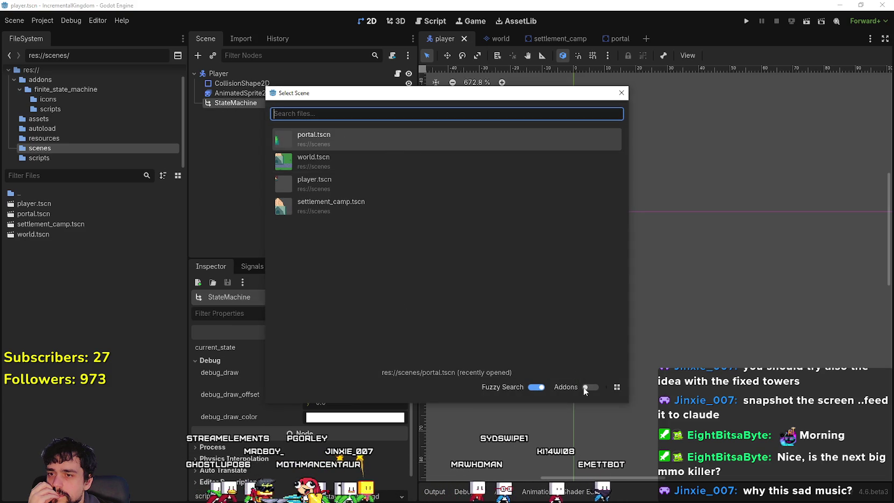
click(621, 93)
right_click(296, 107)
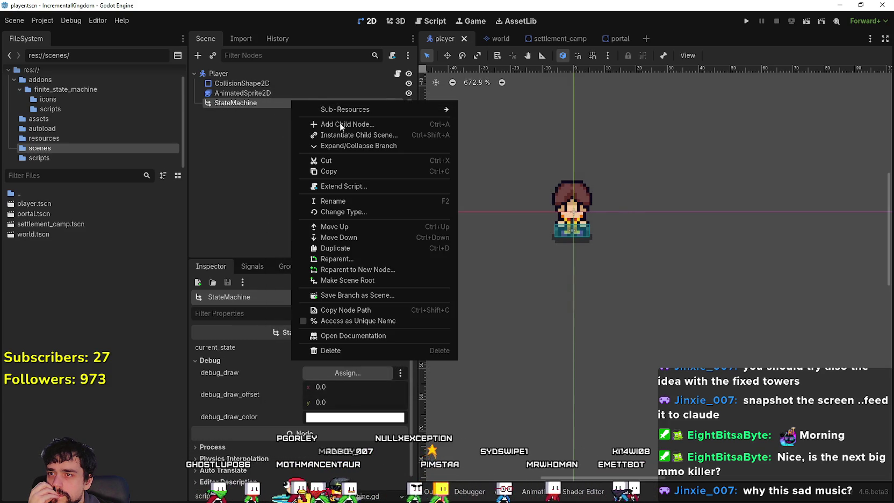
click(370, 124)
text(state)
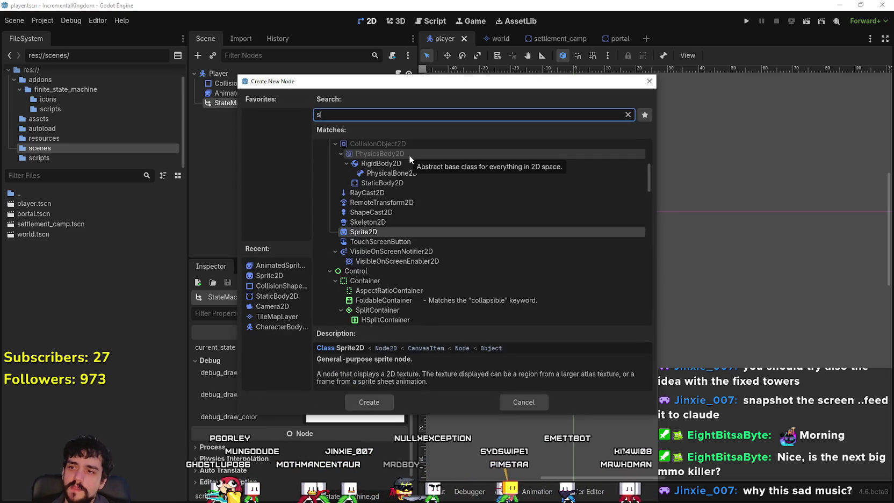
click(380, 254)
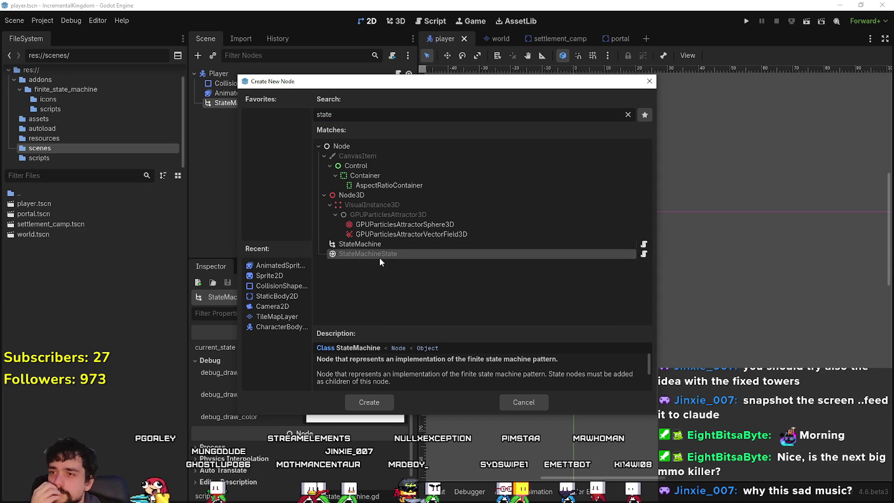
click(369, 402)
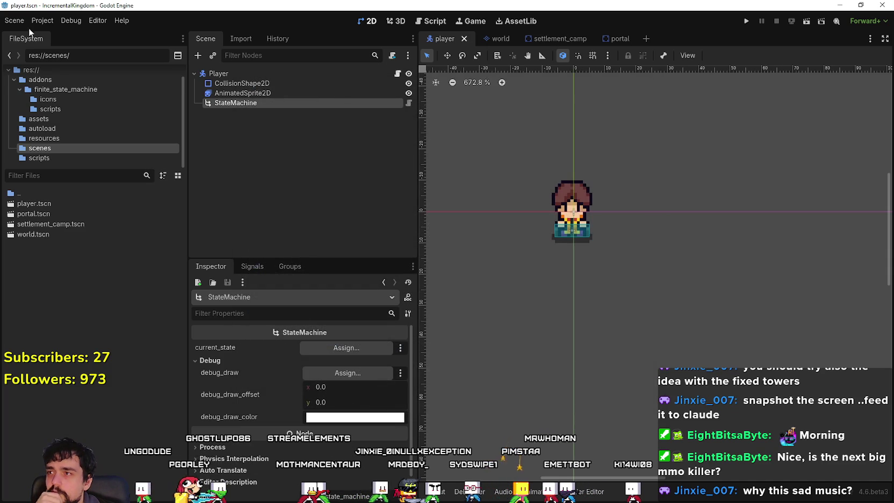
- Reload the current project, then check StateMachine's Add Child Node list filtered by 'state' without adding
click(22, 20)
click(95, 139)
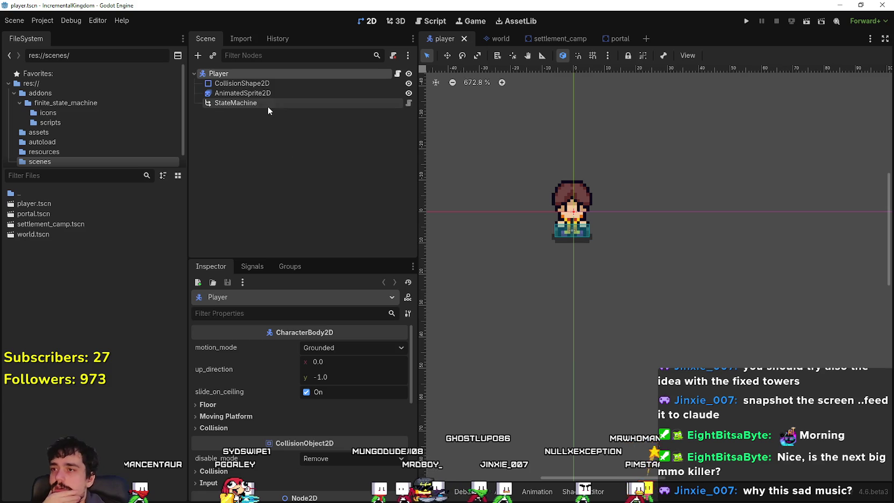
right_click(268, 105)
click(333, 129)
text(s)
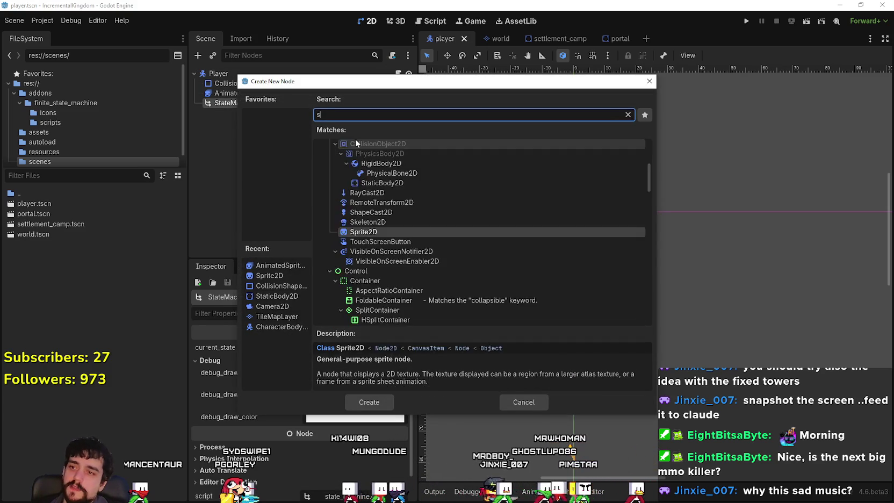
text(tate)
click(365, 279)
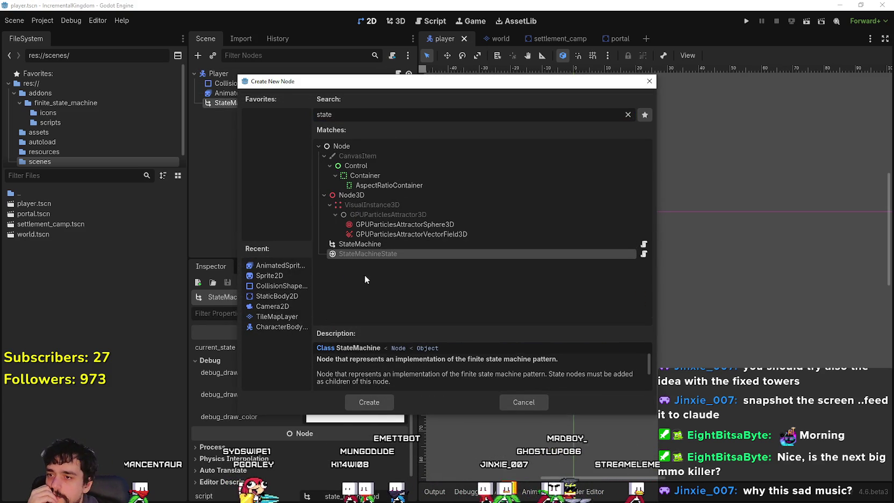
click(523, 401)
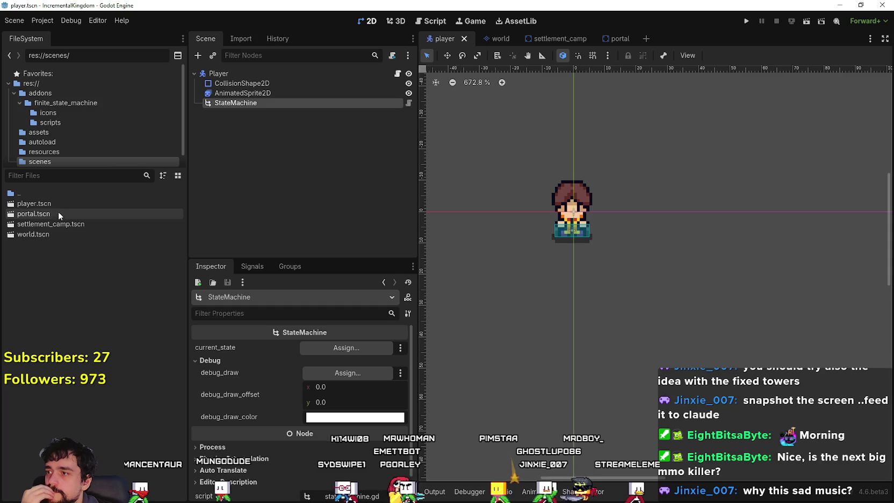
- Open the addon's plugin.cfg, then scripts/state_machine_state.gd in the script editor
click(62, 102)
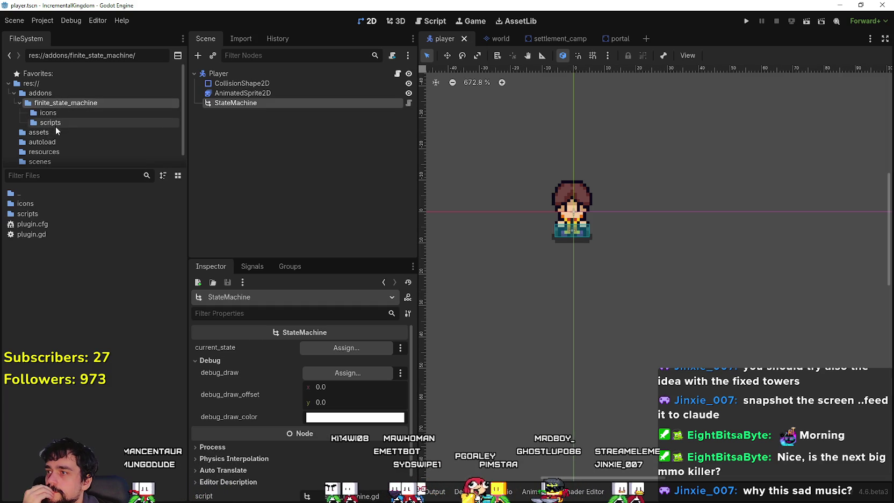
double_click(48, 222)
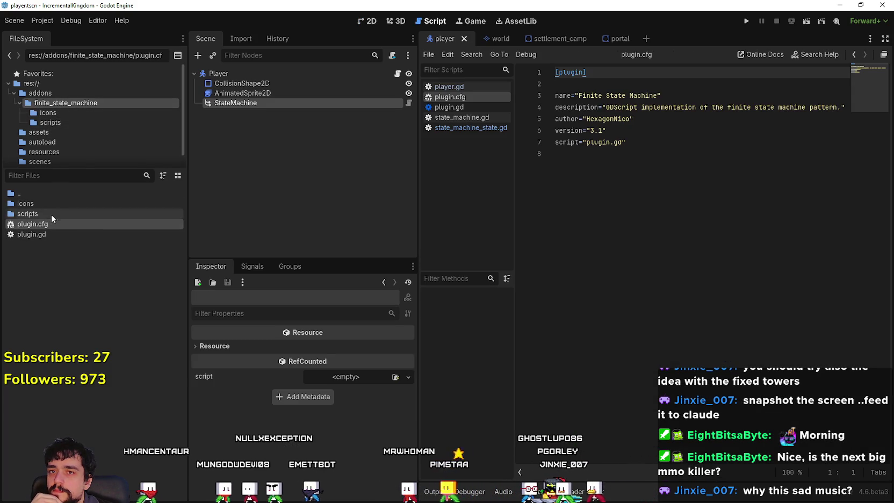
double_click(52, 213)
double_click(61, 217)
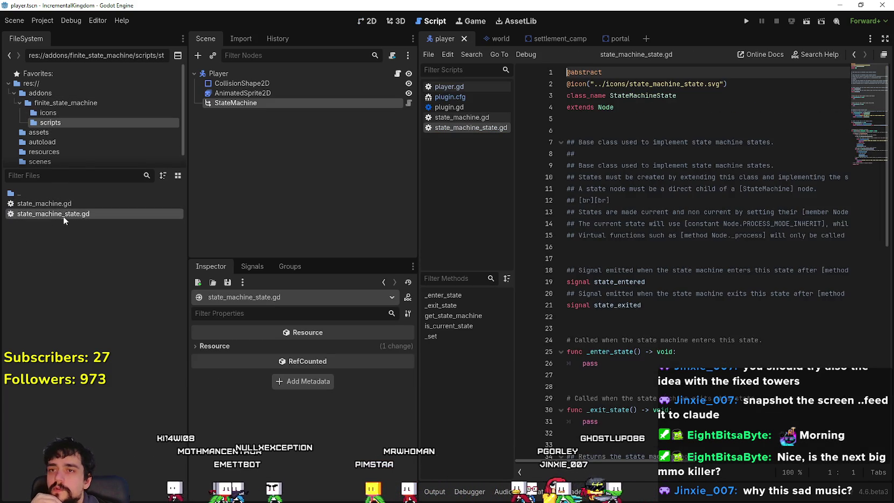
- Read through state_machine_state.gd in a widened code view, selecting the push_error call on line 56
click(656, 109)
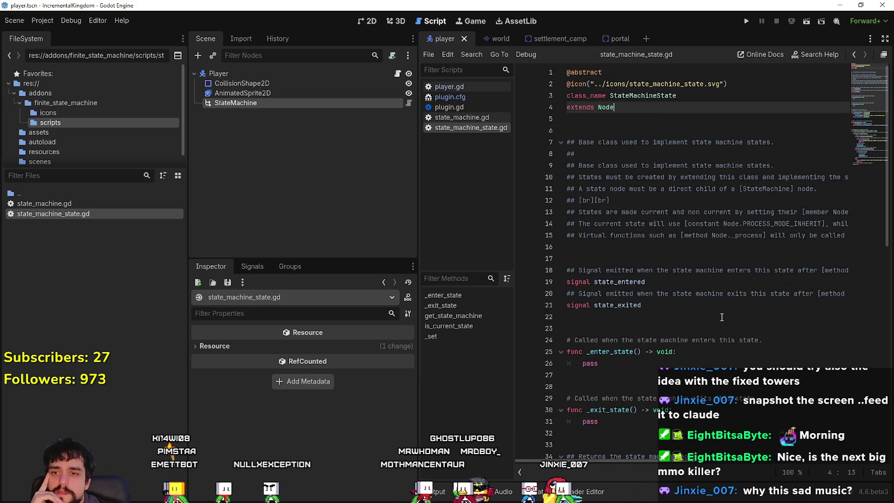
scroll(702, 272, down, 4)
scroll(690, 254, down, 9)
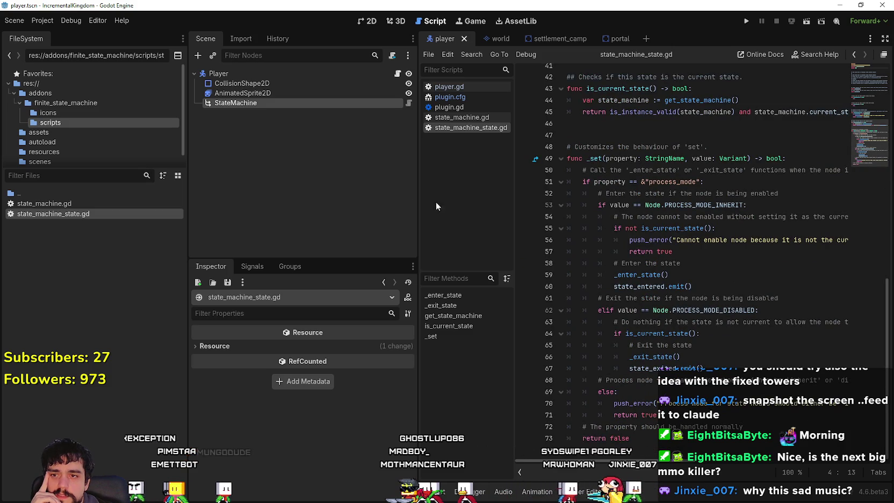
mouse_move(418, 193)
mouse_down()
mouse_move(279, 215)
mouse_move(237, 242)
mouse_up()
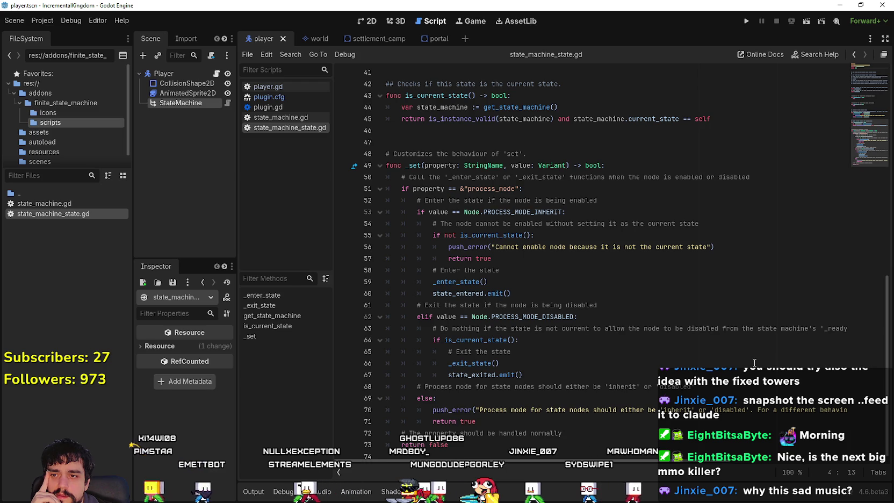
scroll(677, 310, down, 1)
mouse_move(716, 240)
mouse_down()
mouse_move(456, 242)
mouse_move(347, 228)
mouse_up()
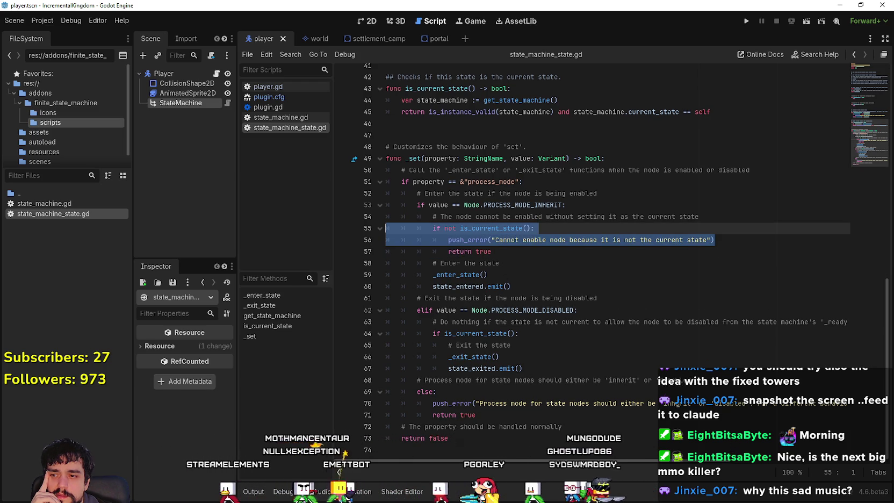
scroll(537, 258, up, 13)
- Widen the FileSystem panel and open state_machine.gd
click(522, 398)
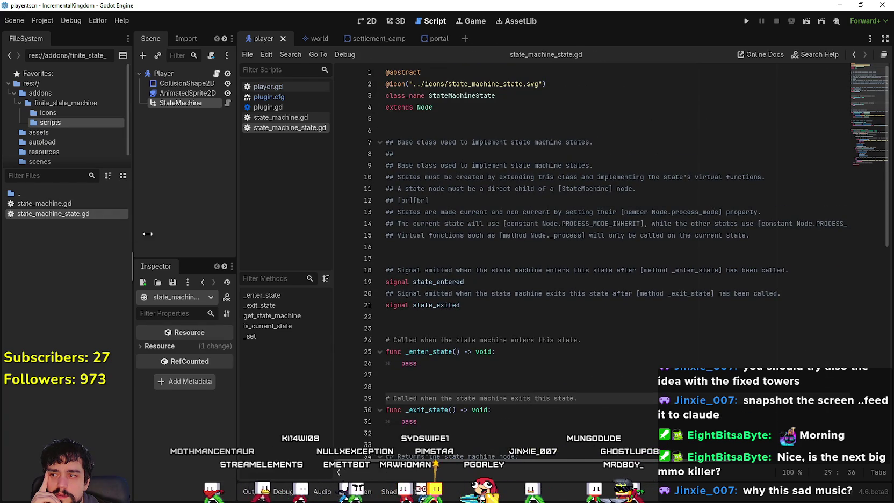
drag(148, 233, 243, 233)
double_click(95, 203)
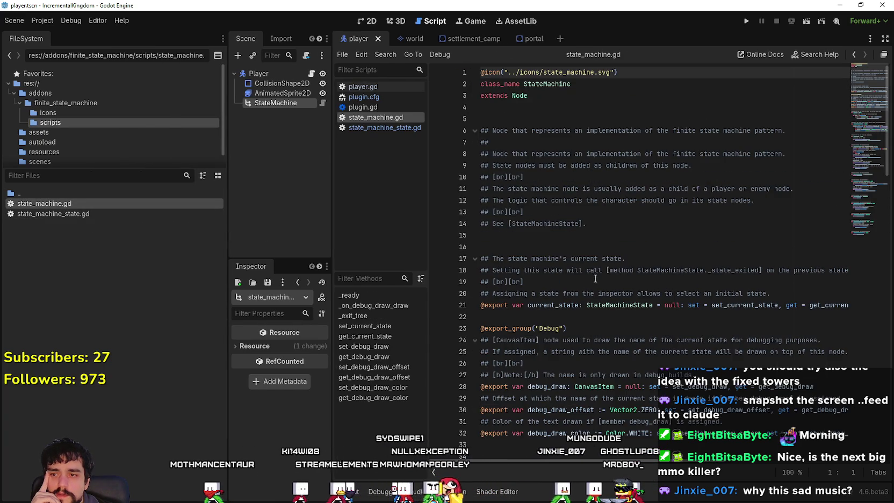
- Scroll through state_machine.gd to review the StateMachine class code
scroll(595, 279, down, 1)
click(595, 283)
scroll(602, 289, down, 3)
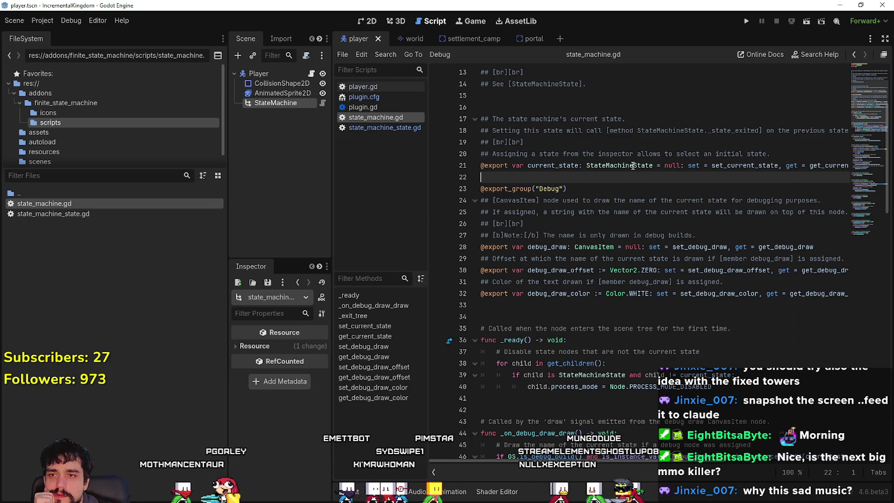
scroll(634, 167, right, 3)
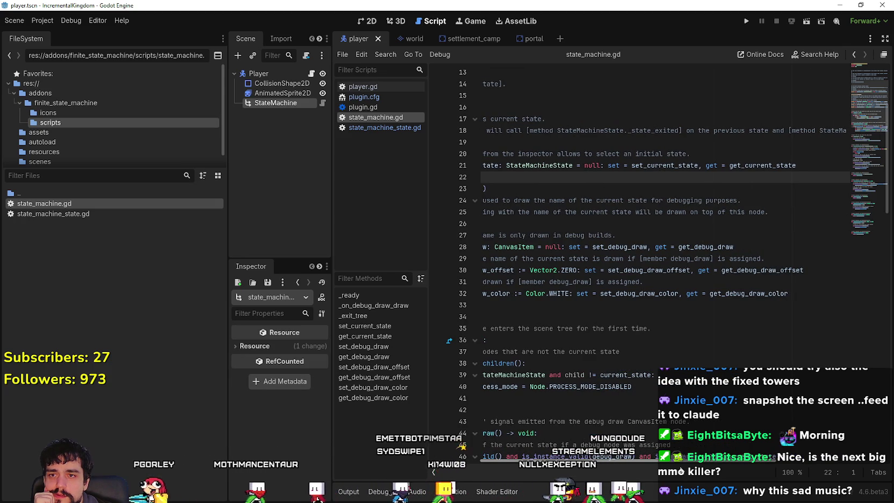
scroll(590, 470, left, 3)
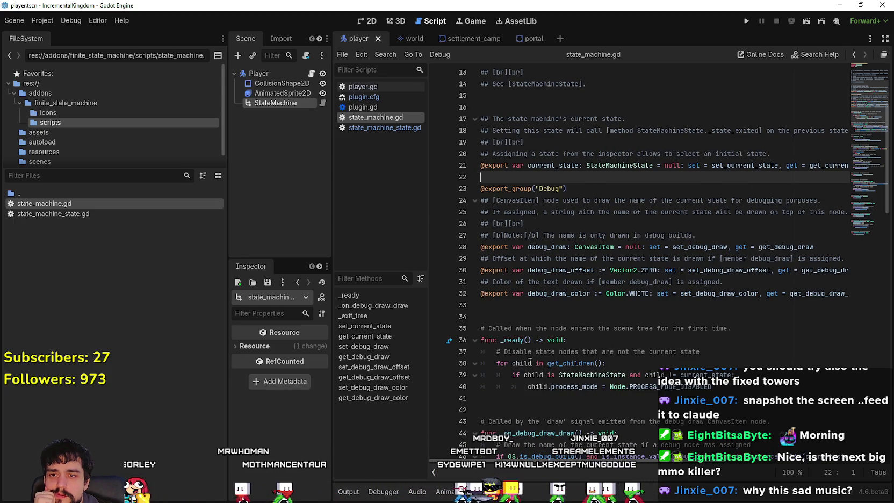
scroll(530, 363, down, 3)
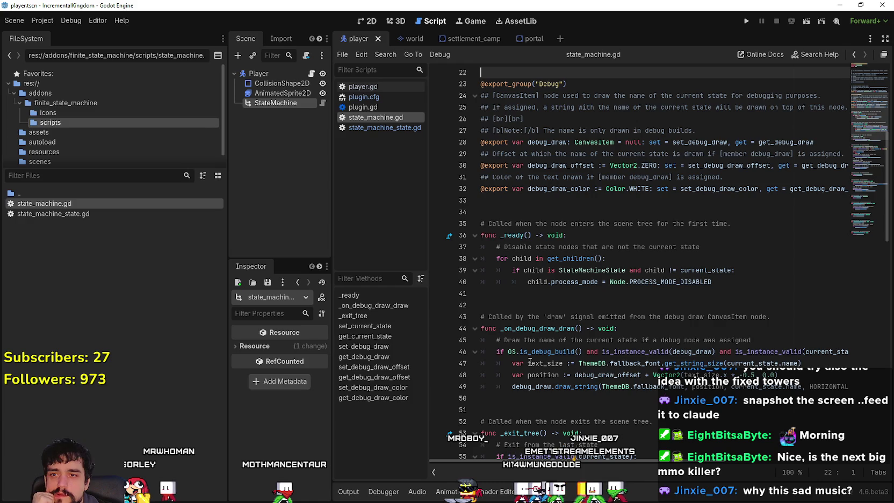
scroll(529, 363, down, 3)
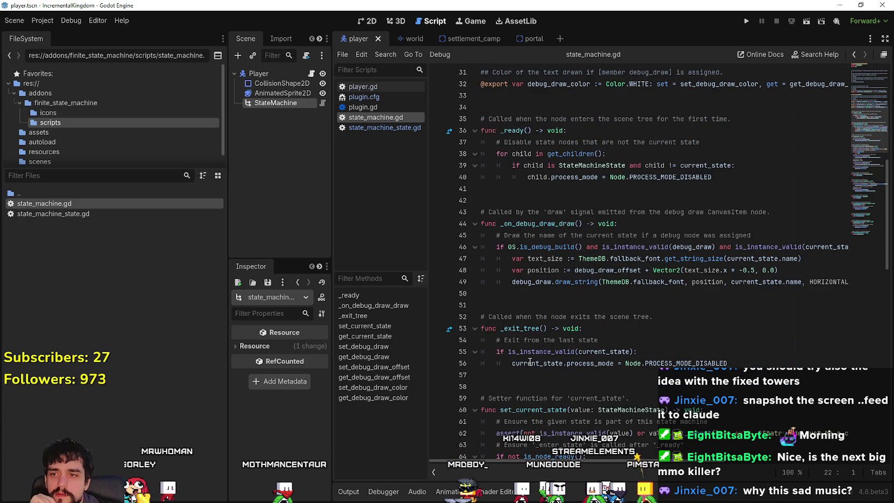
scroll(529, 359, down, 12)
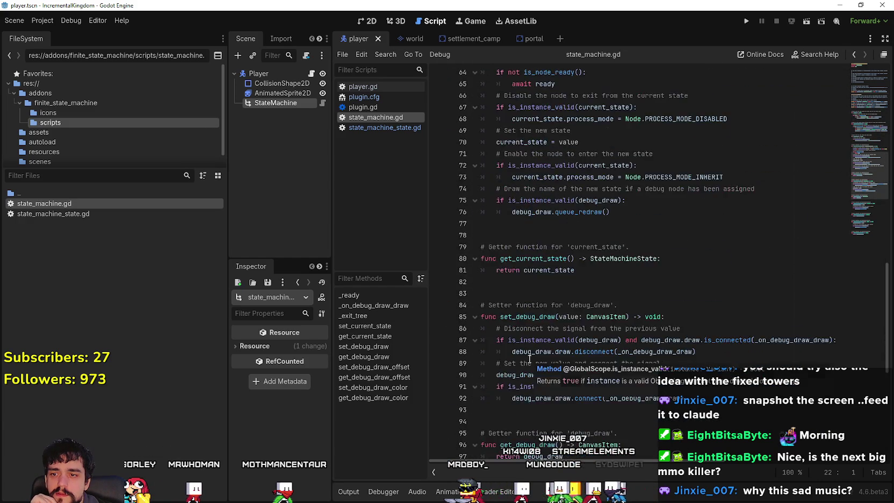
scroll(529, 359, down, 7)
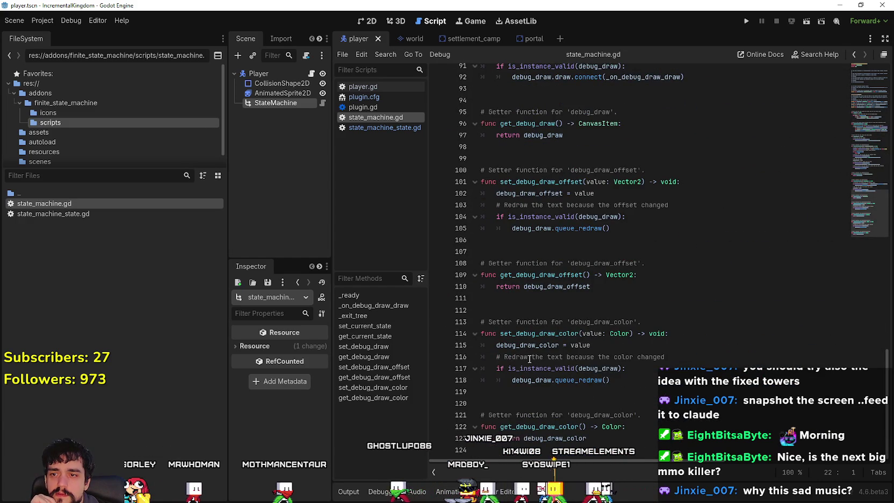
- Look at state_machine_state.svg in the addon's icons folder, then return to finite_state_machine
double_click(41, 192)
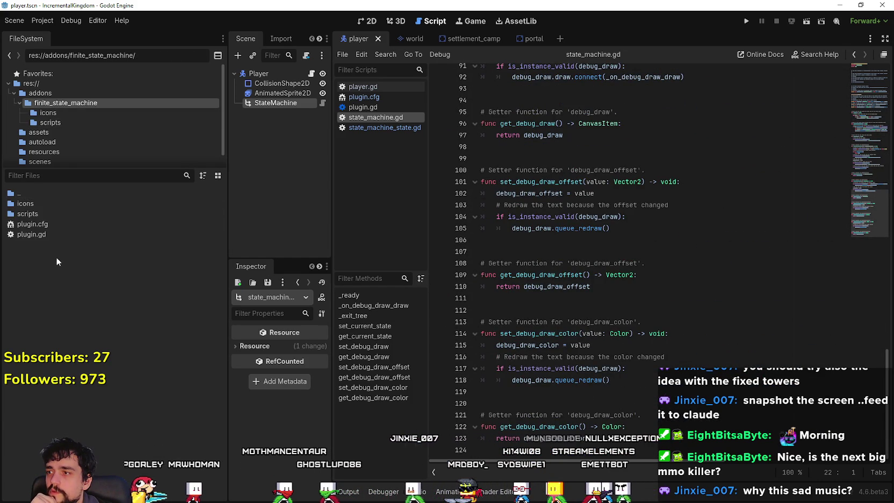
double_click(42, 205)
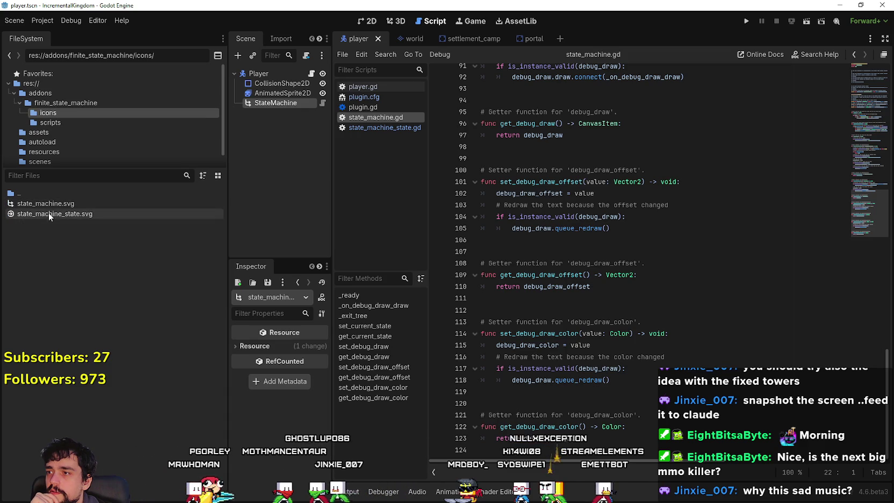
mouse_move(54, 219)
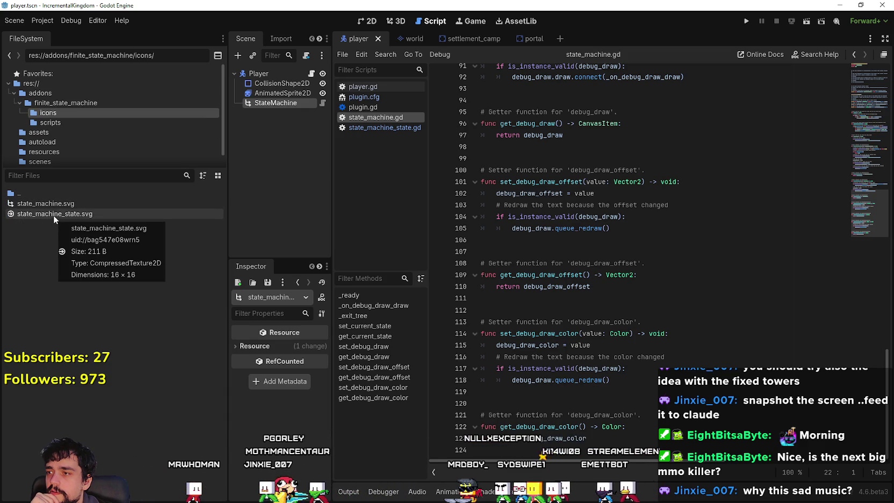
double_click(54, 190)
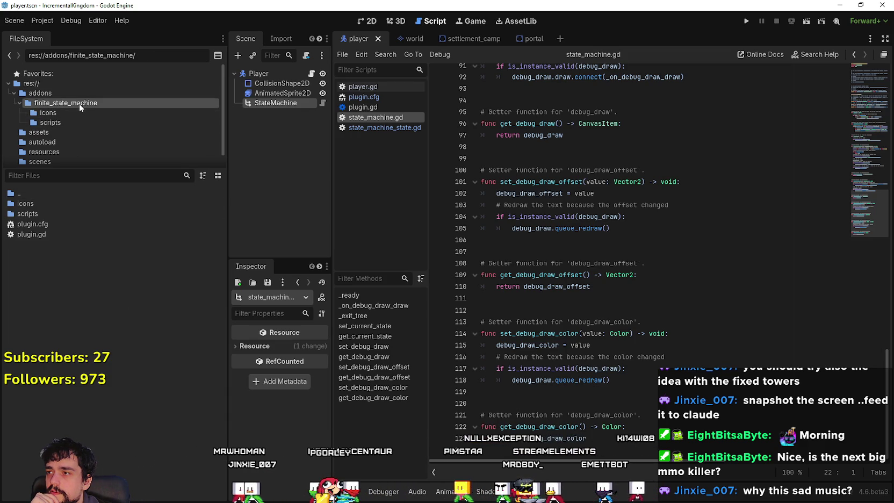
right_click(279, 104)
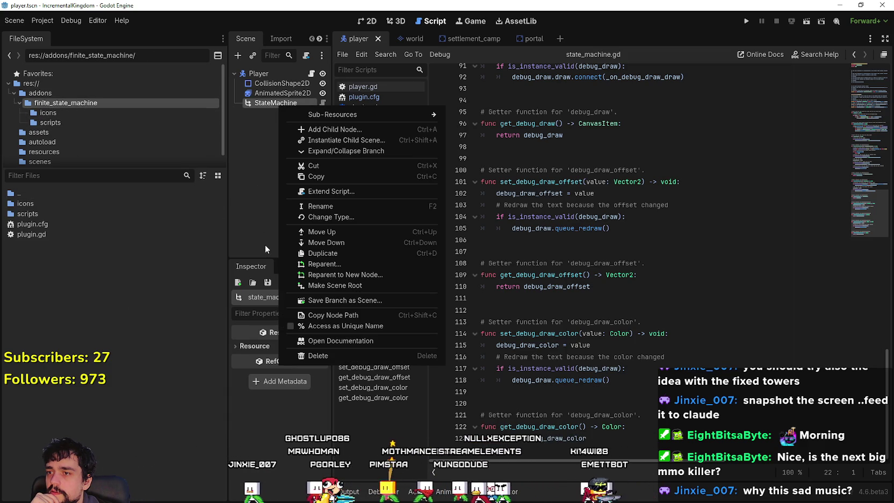
- Add a plain Node as a child of StateMachine
click(334, 129)
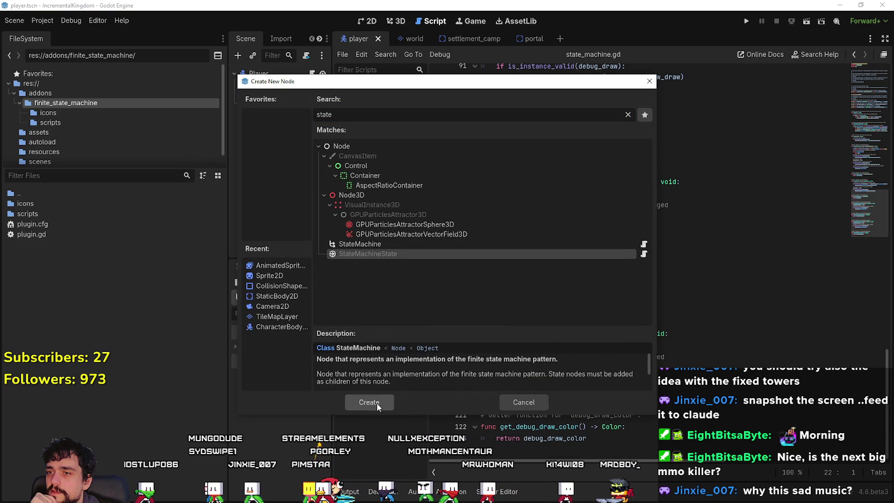
click(537, 400)
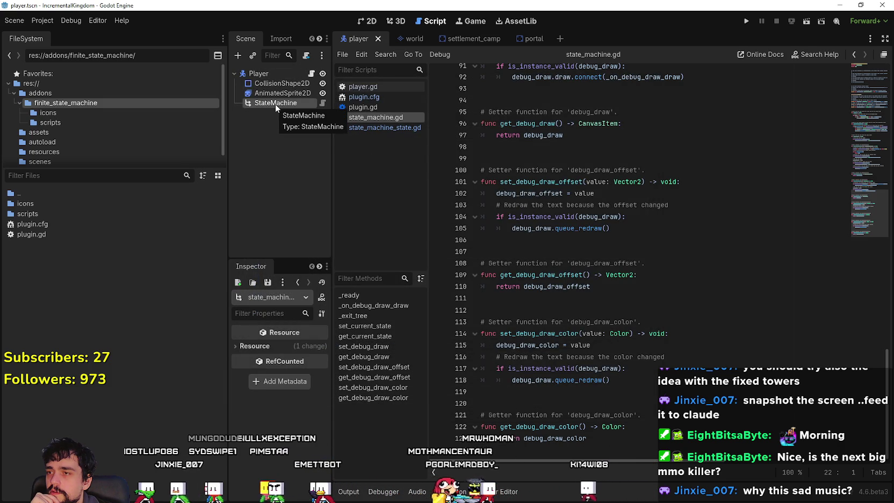
right_click(275, 104)
click(319, 126)
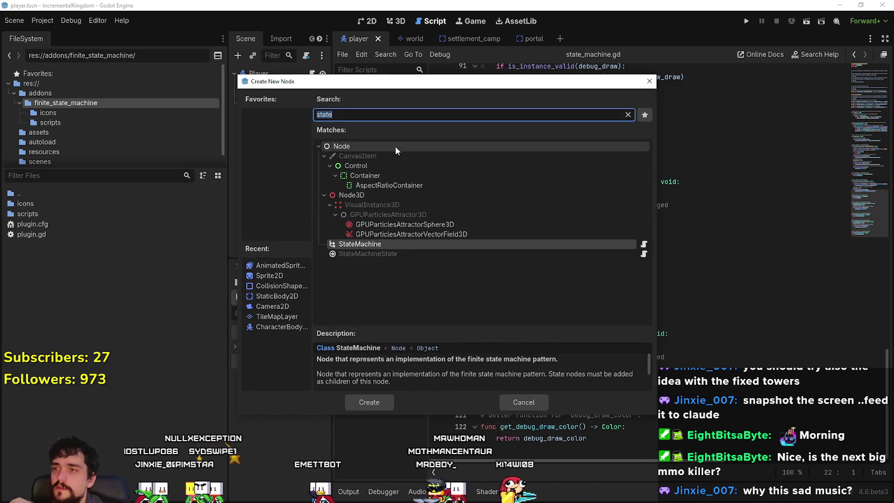
click(395, 148)
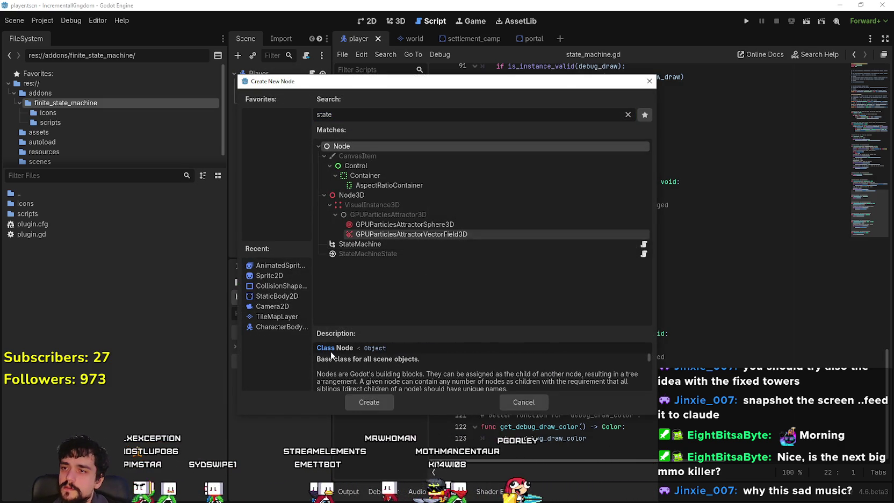
click(366, 401)
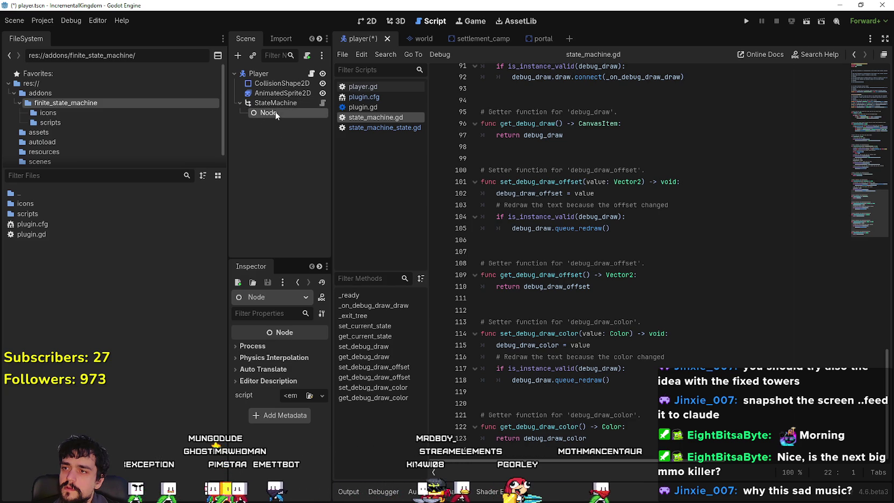
- Open and cancel the Add Child Node and Instance Child Scene dialogs without adding anything
right_click(278, 104)
click(317, 128)
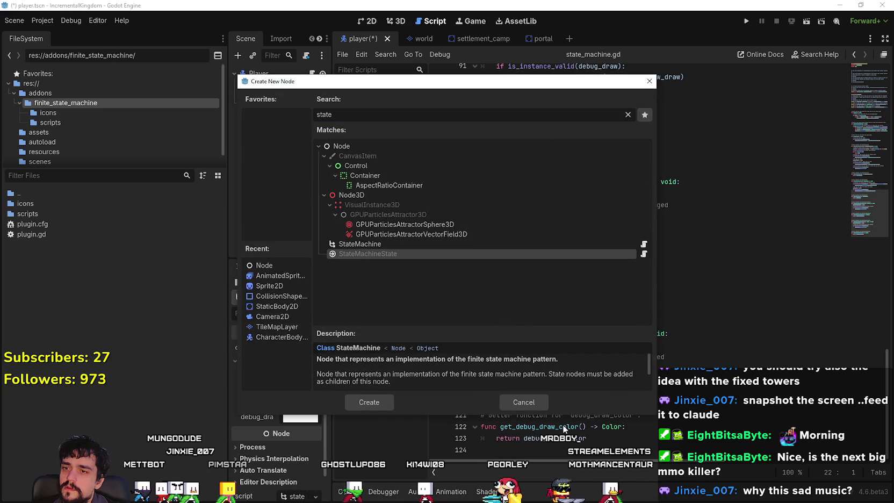
click(521, 402)
right_click(270, 113)
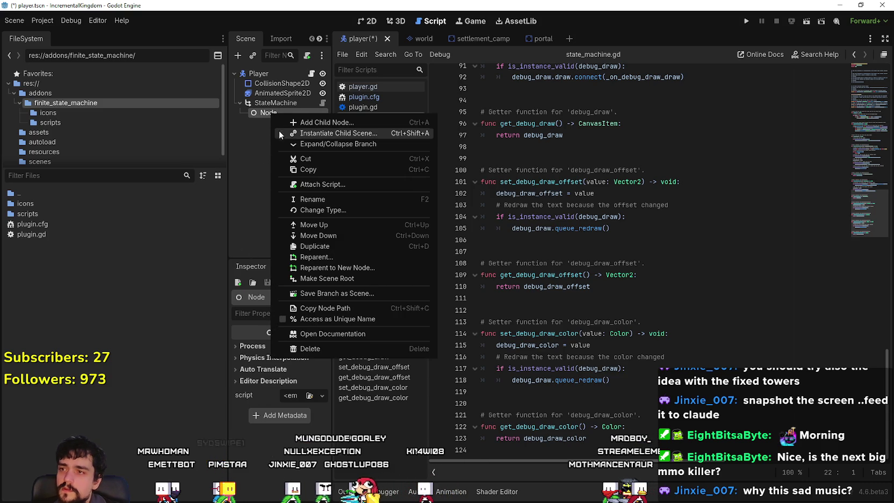
click(301, 136)
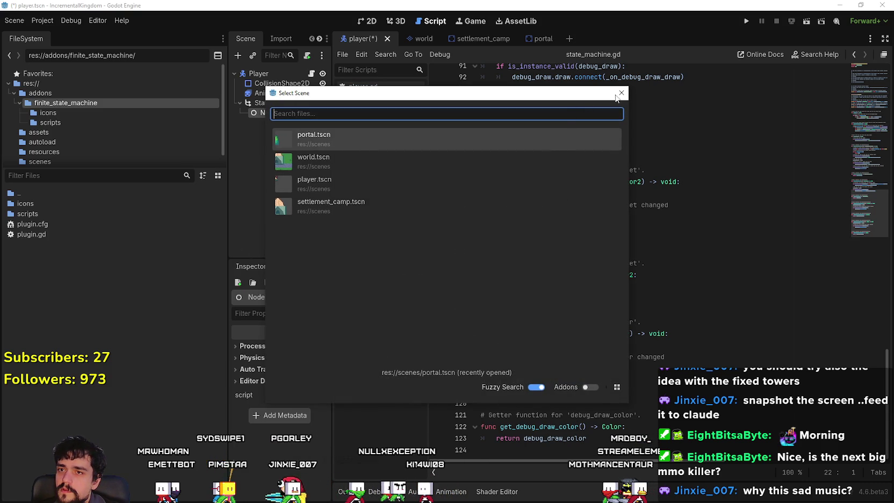
click(617, 94)
right_click(285, 114)
click(323, 122)
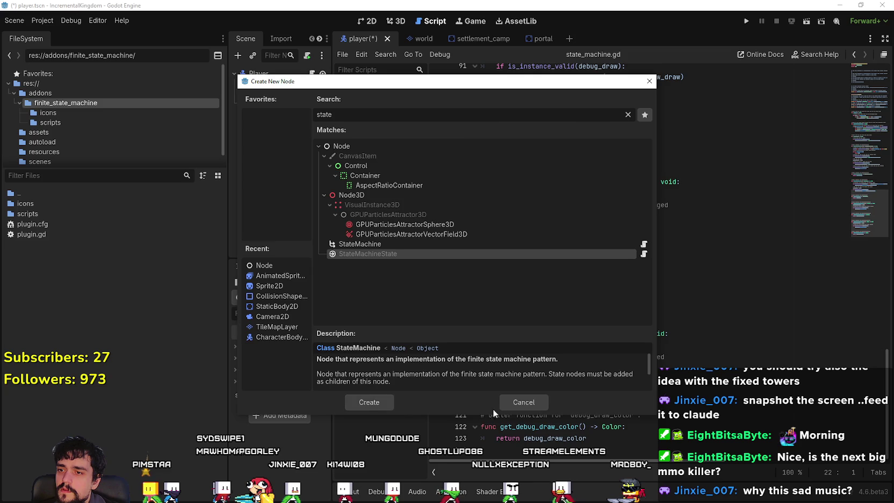
click(505, 403)
- Rename the new Node to Idle
double_click(284, 113)
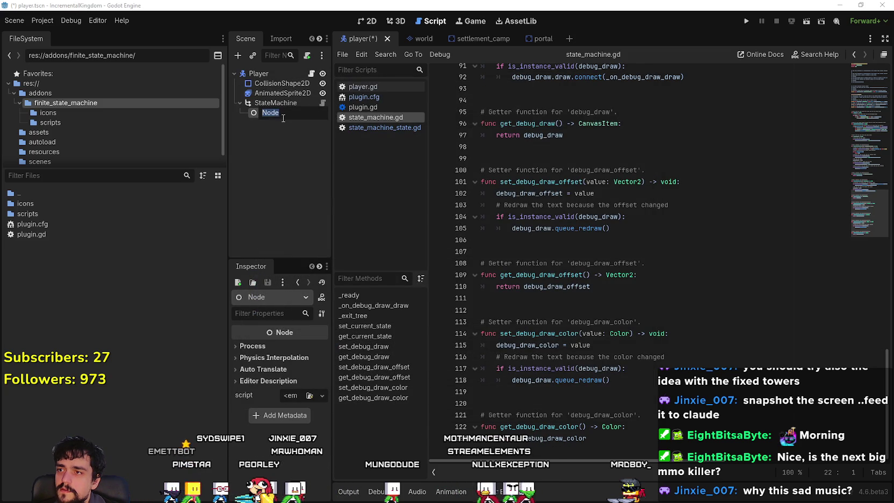
text(Idle)
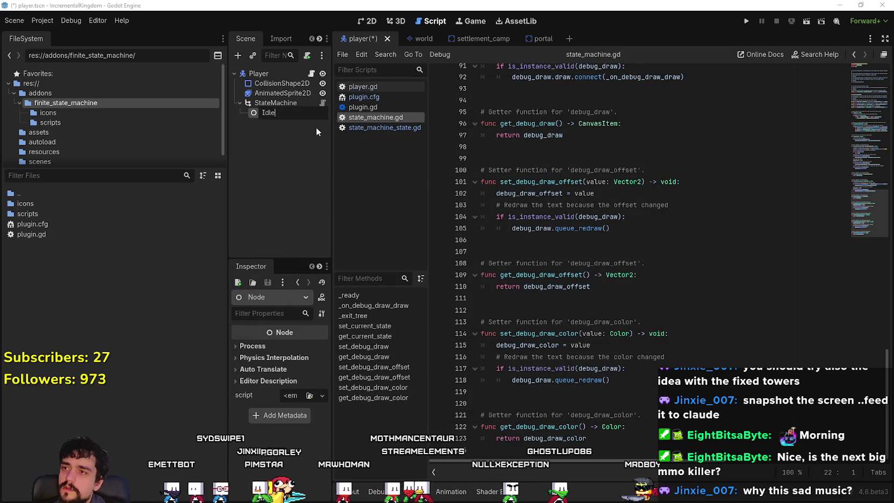
key(Return)
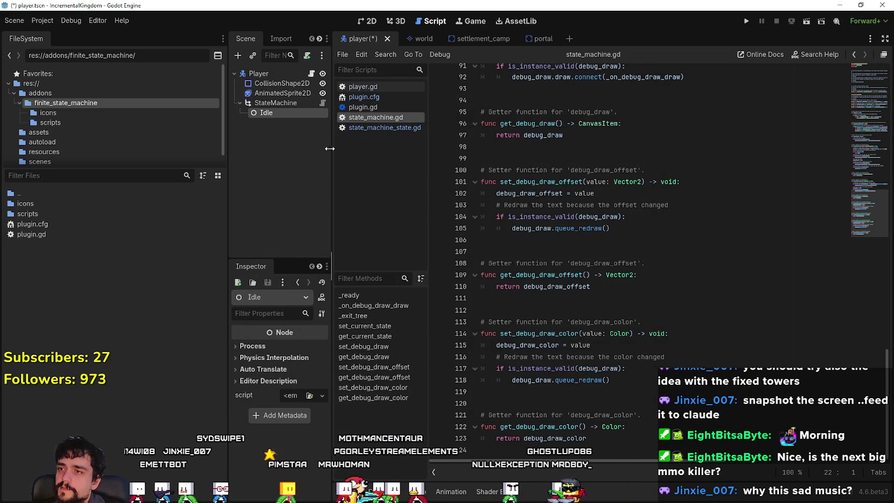
right_click(285, 115)
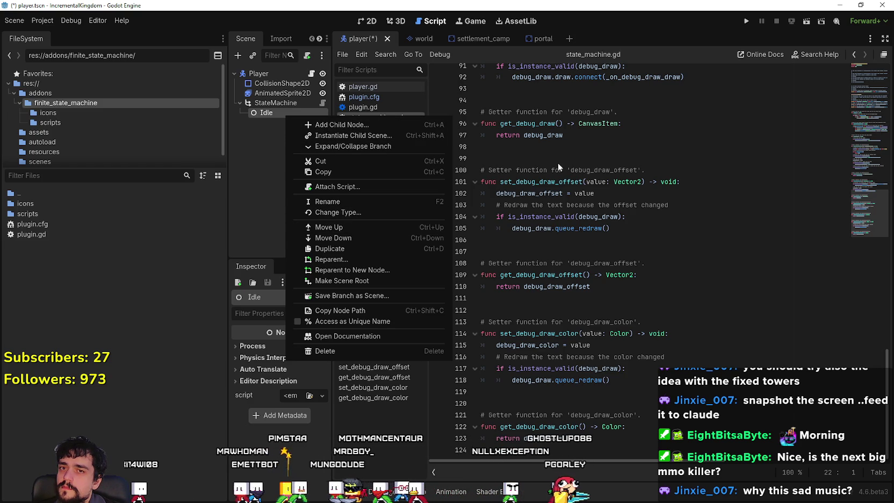
- Widen the Inspector and search Idle's quick script list for 'state', then close it
click(248, 200)
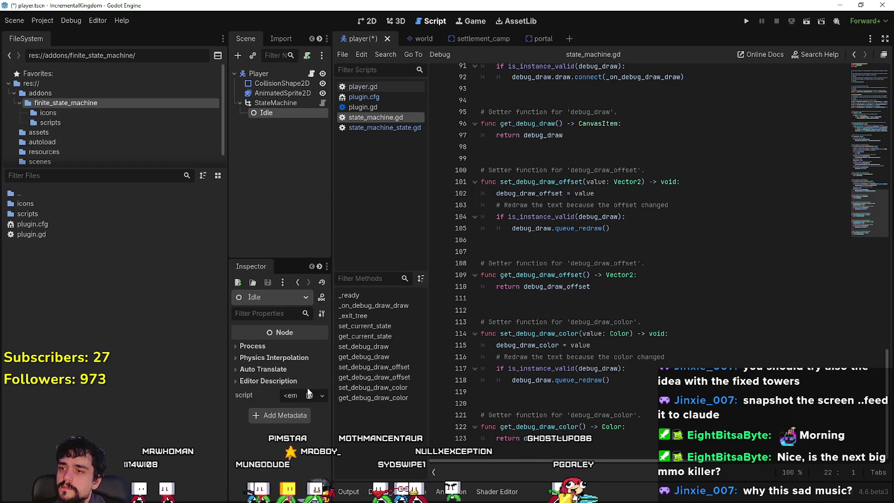
drag(331, 382, 495, 396)
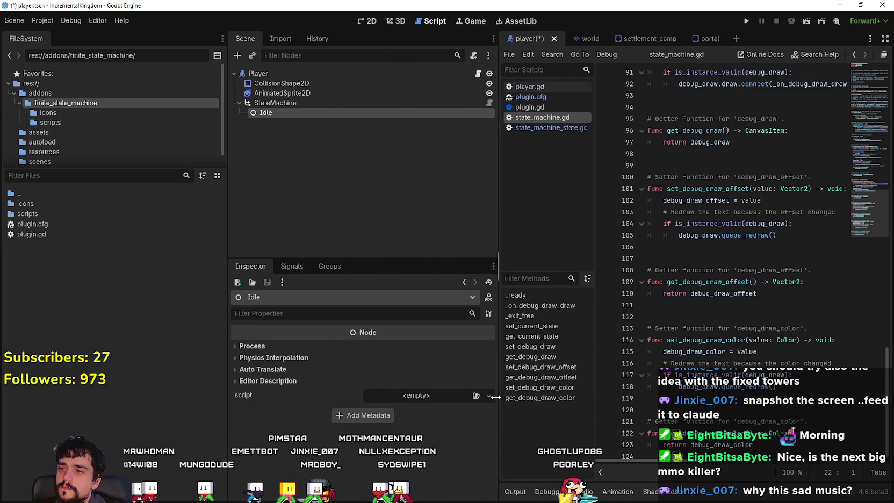
click(417, 396)
click(463, 429)
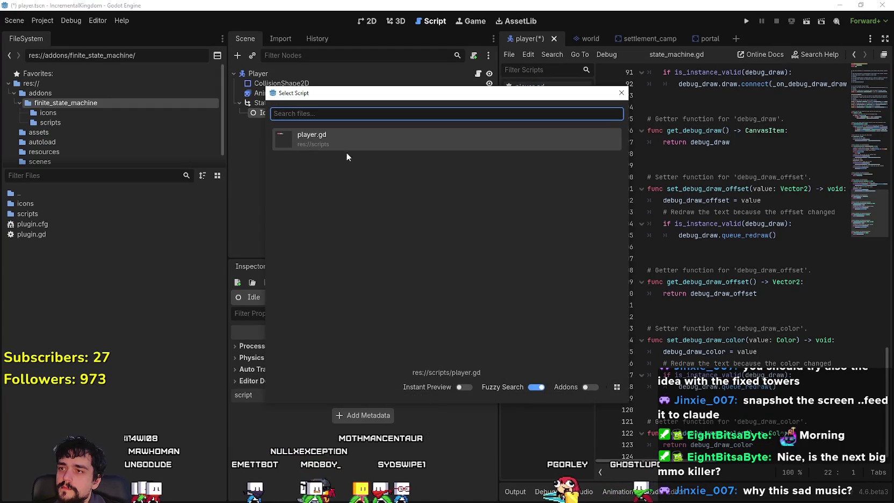
text(state)
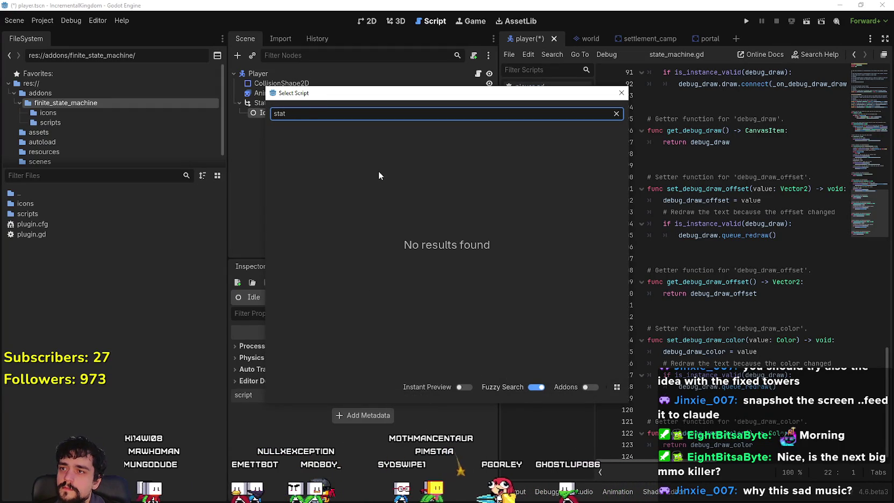
key(BackSpace)
key(BackSpace)
key(BackSpace)
click(622, 93)
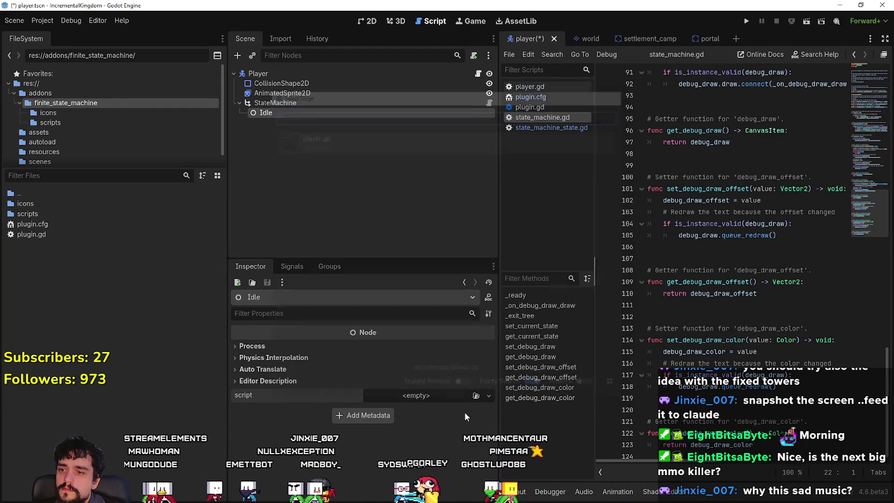
- Load addons/finite_state_machine/scripts/state_machine_state.gd onto Idle and show the Output log
click(450, 395)
click(451, 437)
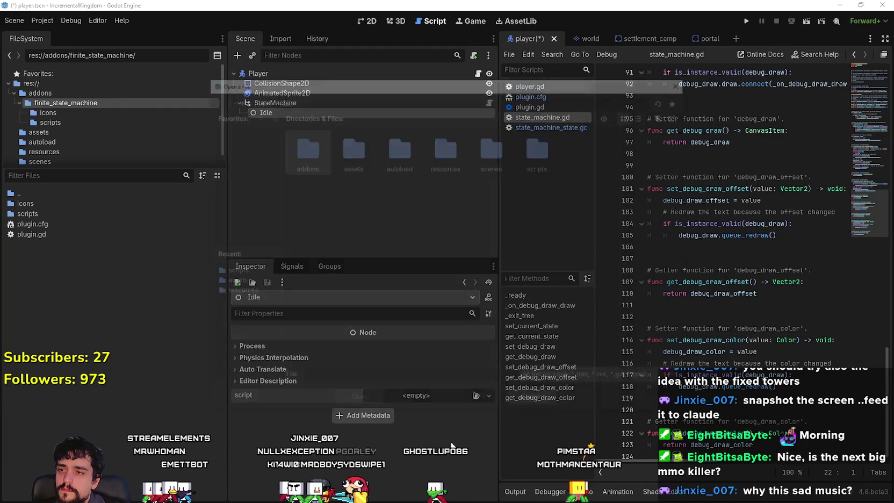
double_click(307, 153)
double_click(317, 151)
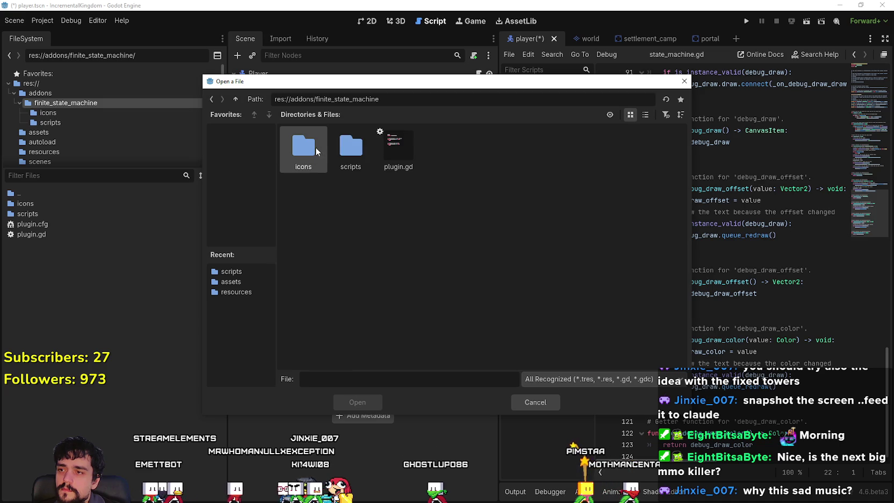
double_click(339, 148)
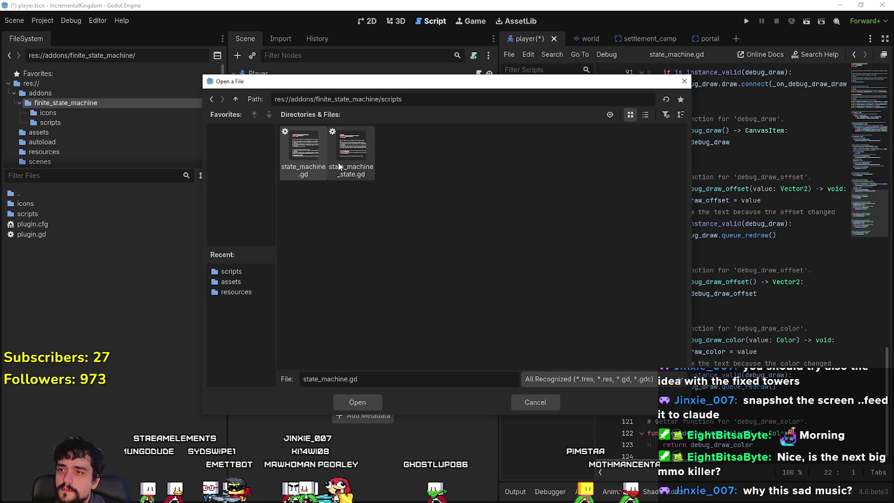
click(339, 167)
click(369, 402)
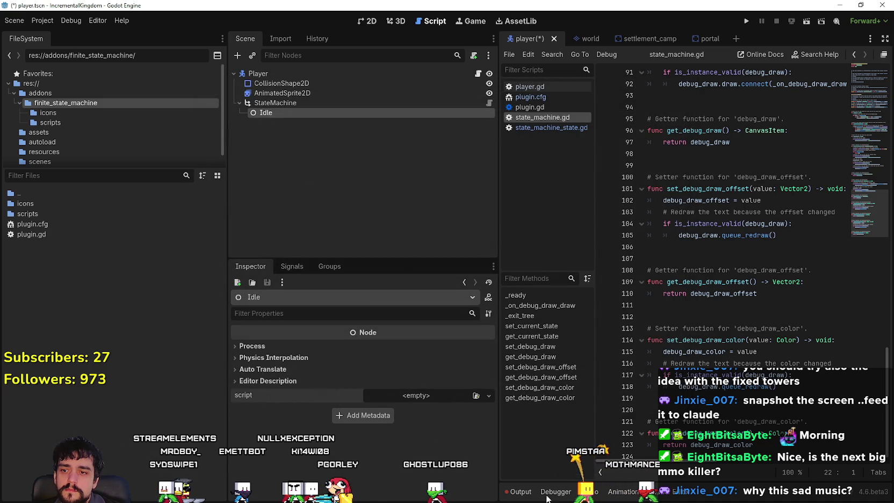
click(530, 495)
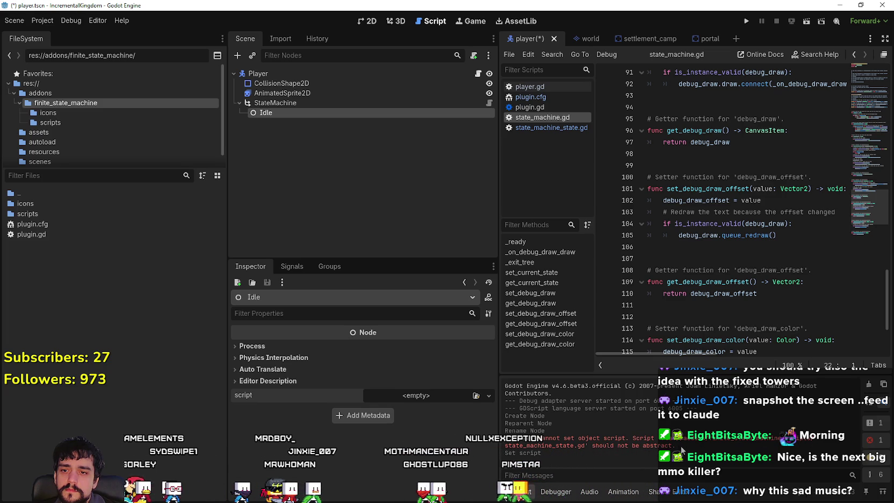
- Select the abstract-script error in Output and open Attach Node Script for Idle
drag(675, 445, 499, 445)
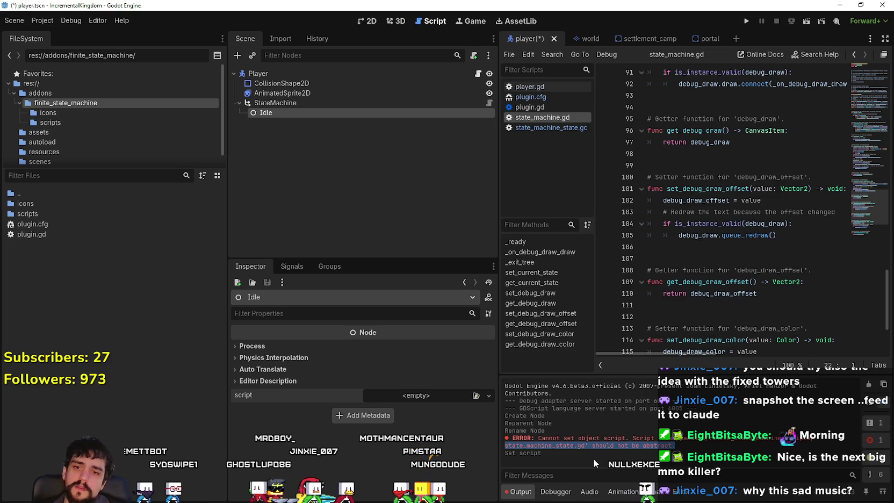
drag(227, 140, 147, 140)
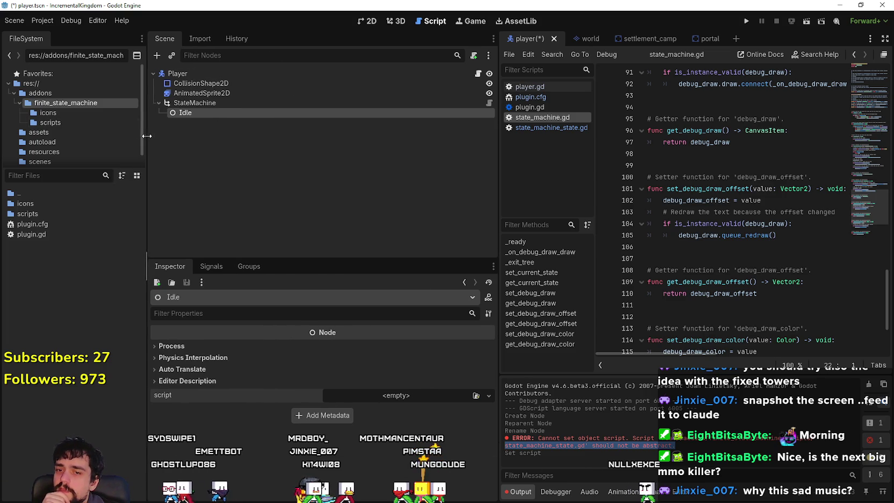
right_click(332, 115)
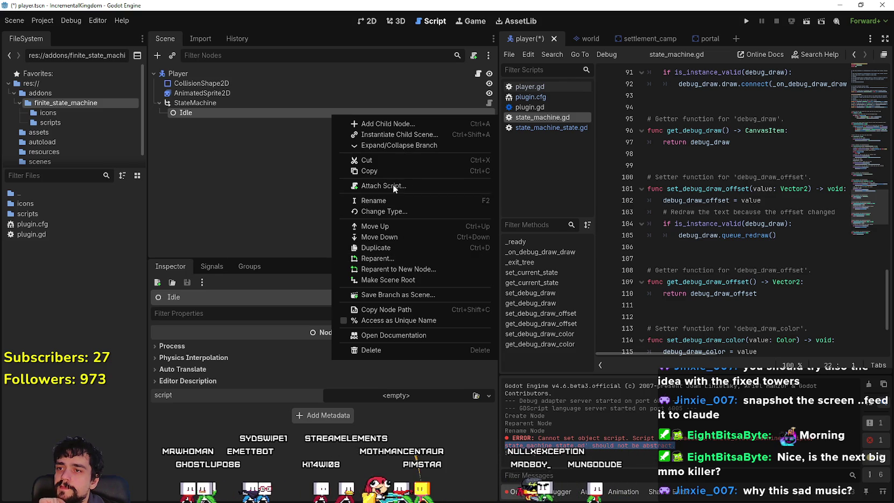
click(393, 184)
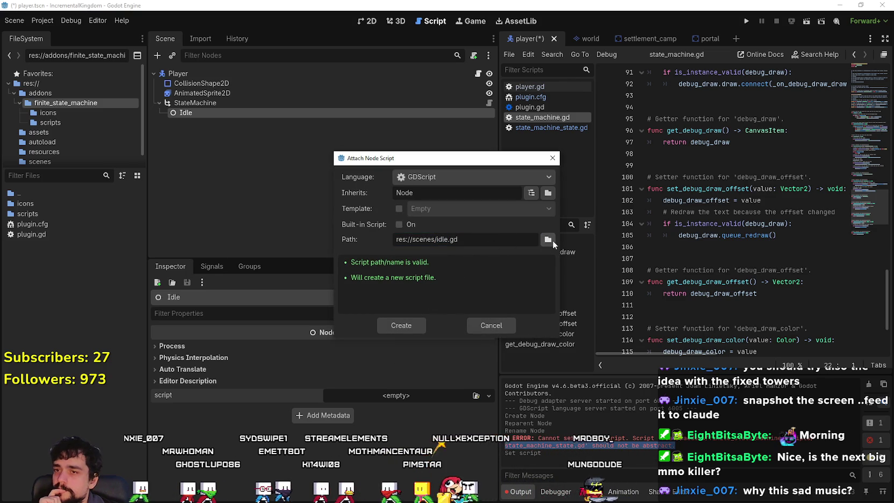
- Set the path to addons/finite_state_machine/scripts/state_machine_state.gd and load it onto Idle
click(550, 239)
click(235, 99)
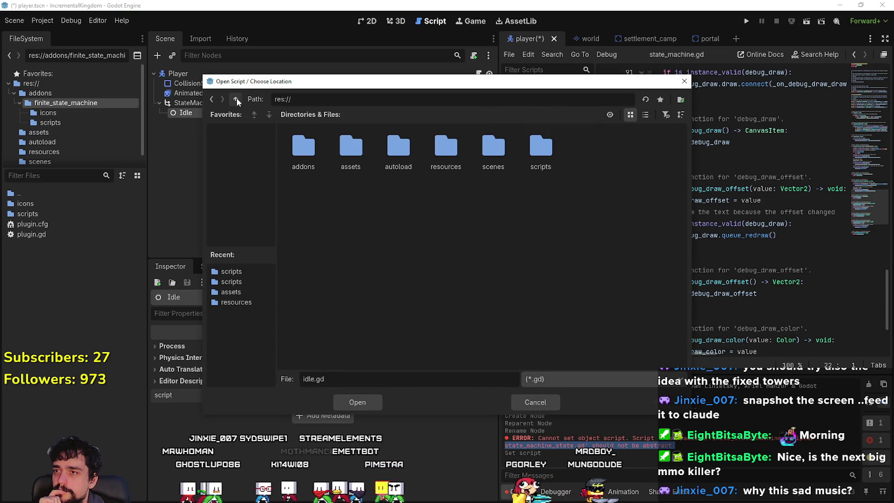
double_click(317, 153)
double_click(318, 154)
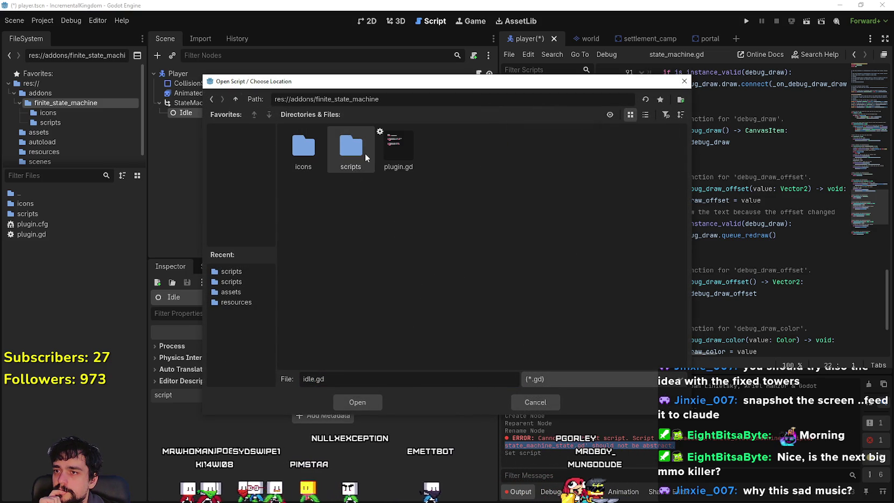
double_click(347, 147)
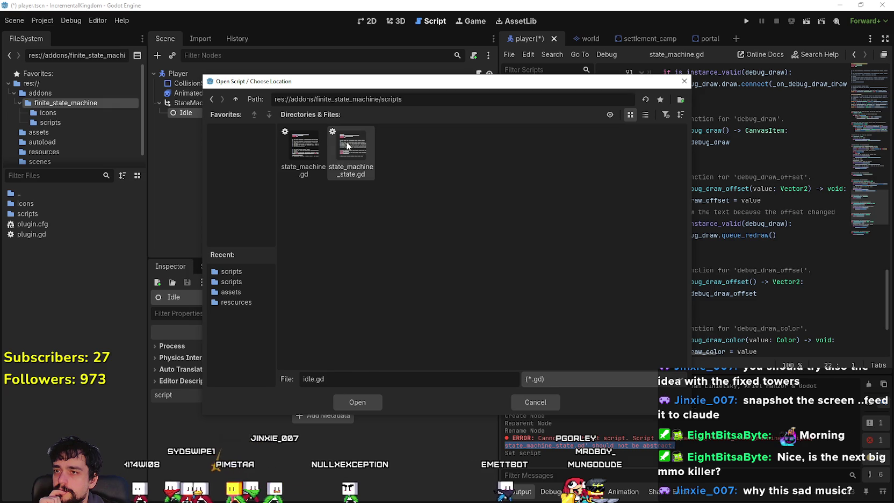
click(347, 146)
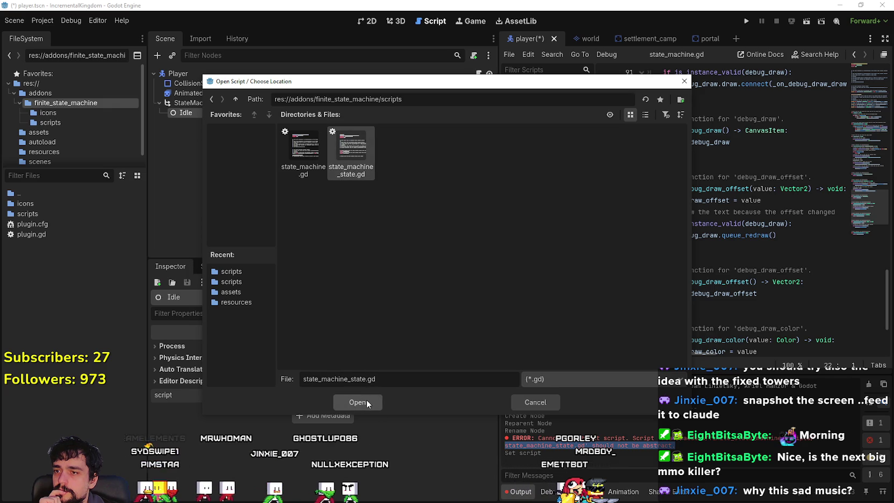
click(368, 402)
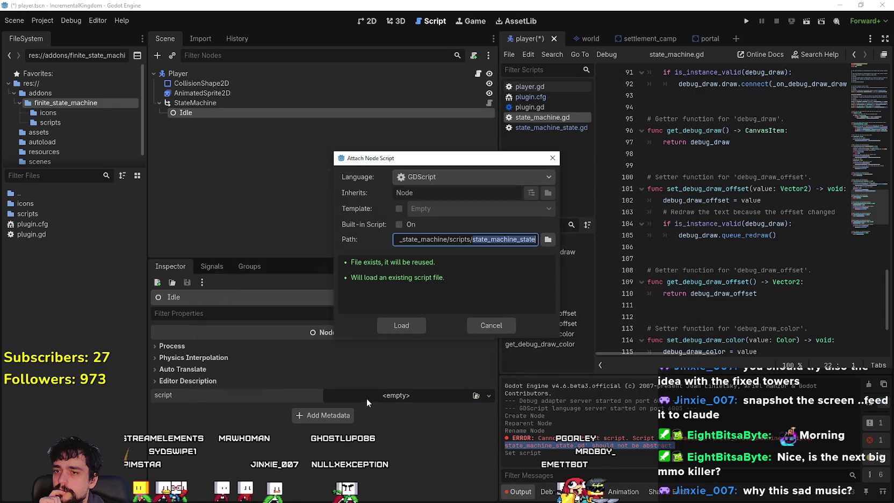
click(406, 324)
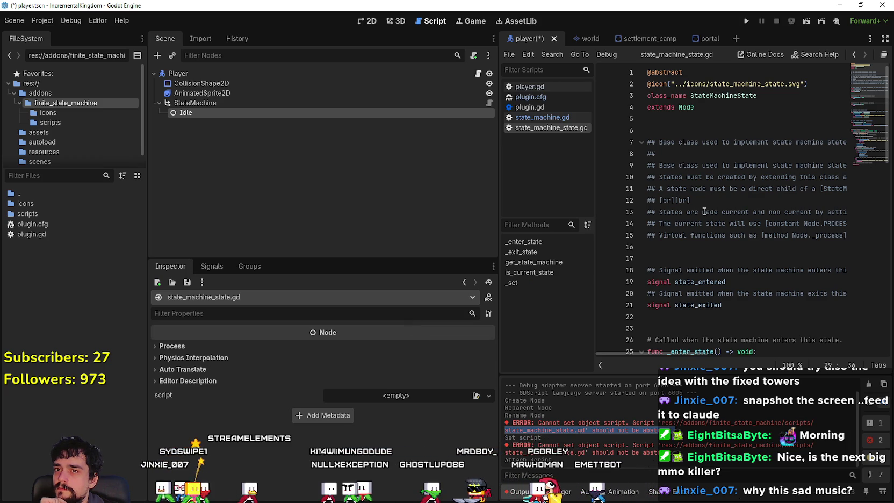
key(ctrl+Home)
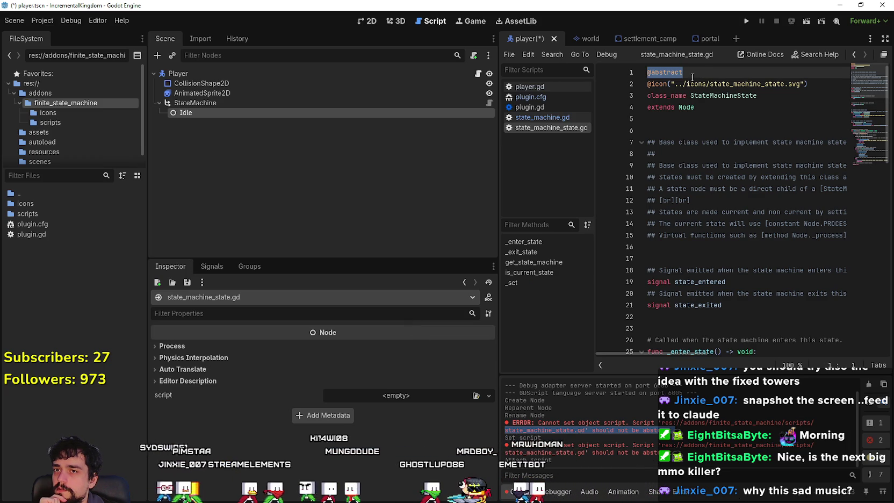
mouse_move(669, 71)
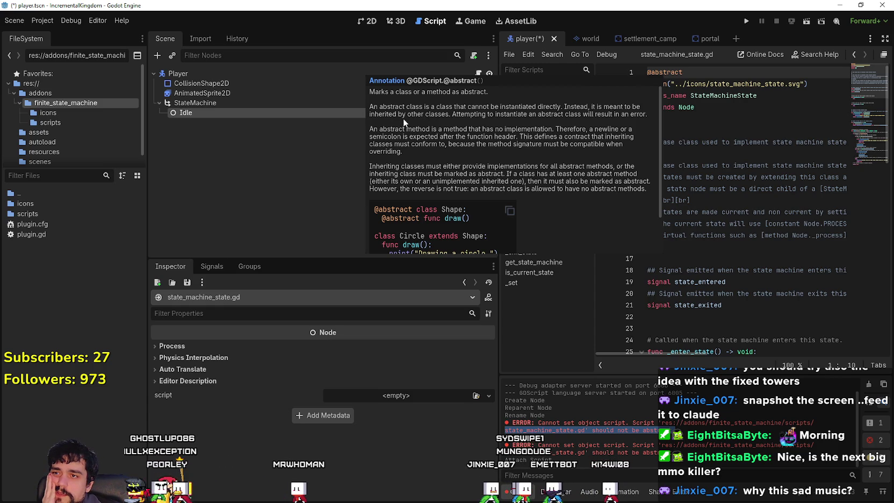
scroll(426, 157, down, 3)
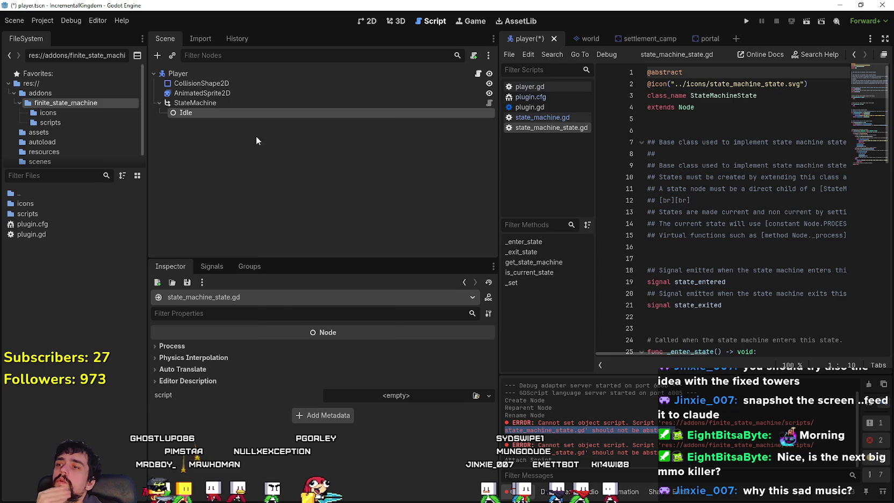
- Delete the Idle node from under StateMachine
right_click(226, 116)
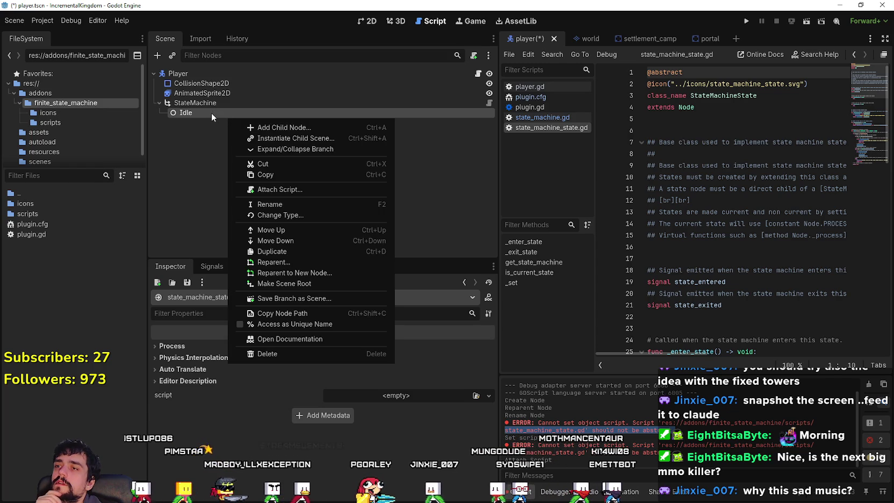
key(Escape)
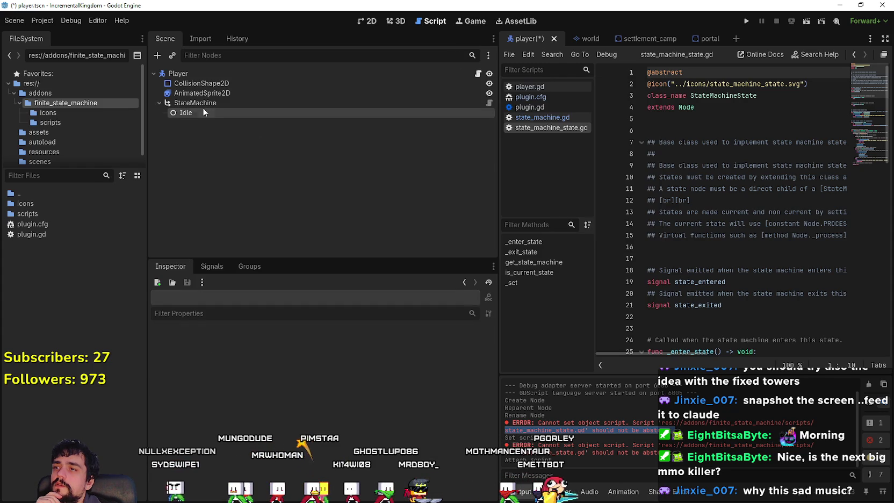
right_click(203, 111)
click(243, 347)
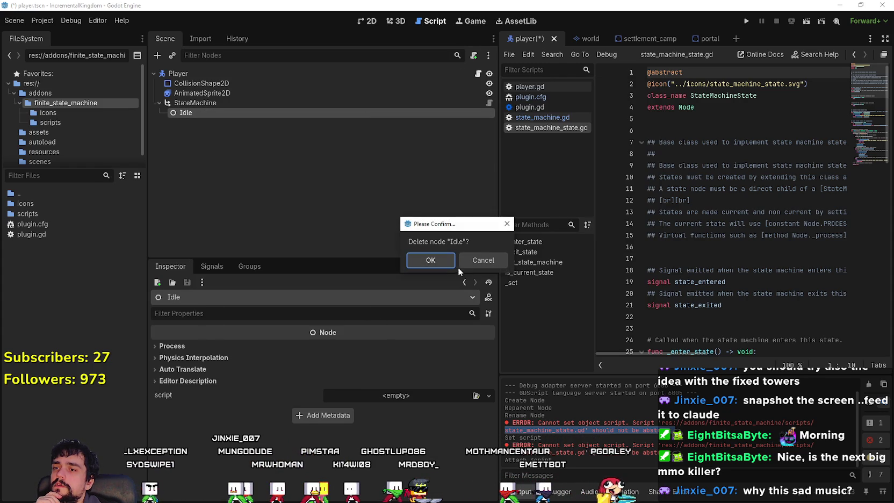
click(416, 256)
- Browse child scenes for StateMachine without adding one, then open its state_machine.gd script
right_click(195, 107)
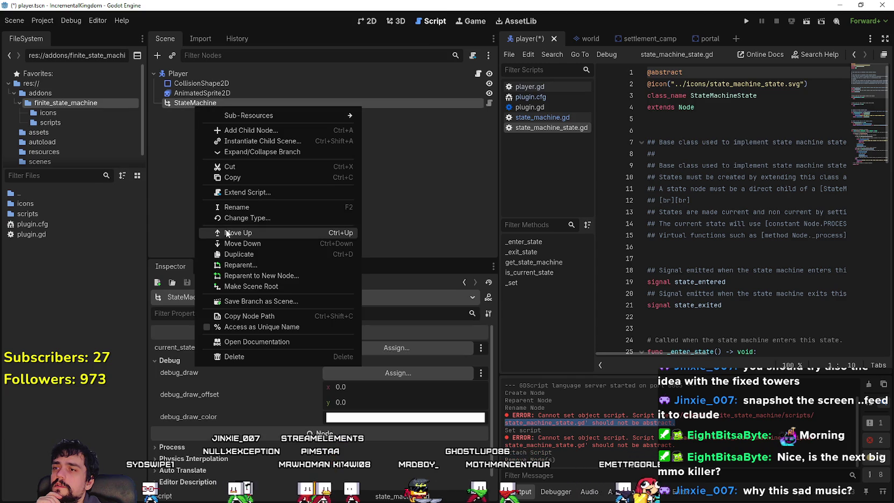
click(273, 138)
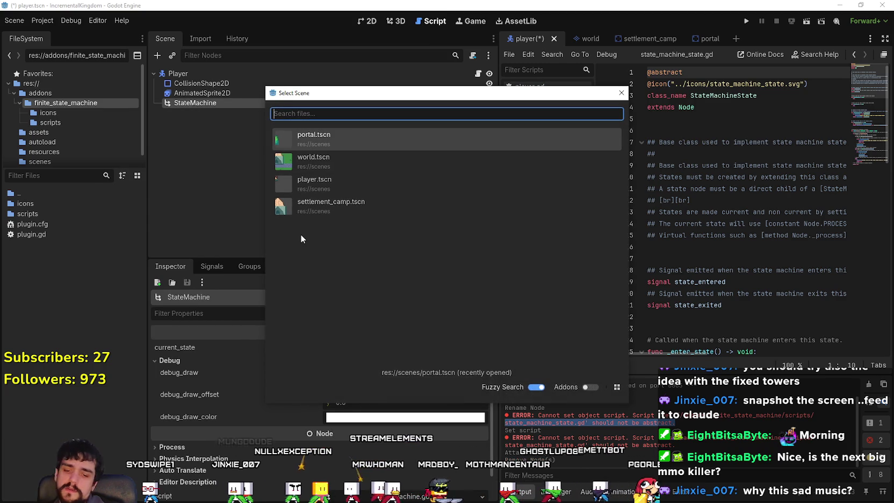
text(st)
text(ttl)
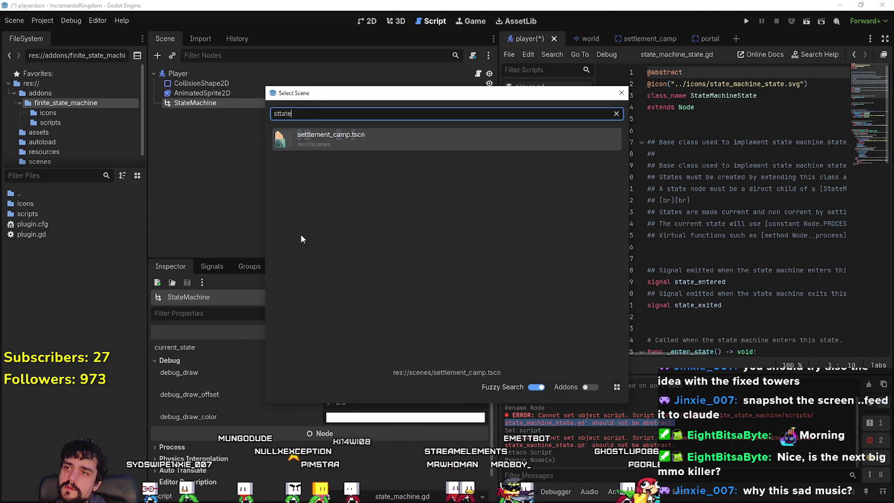
key(BackSpace)
key(BackSpace)
key(BackSpace)
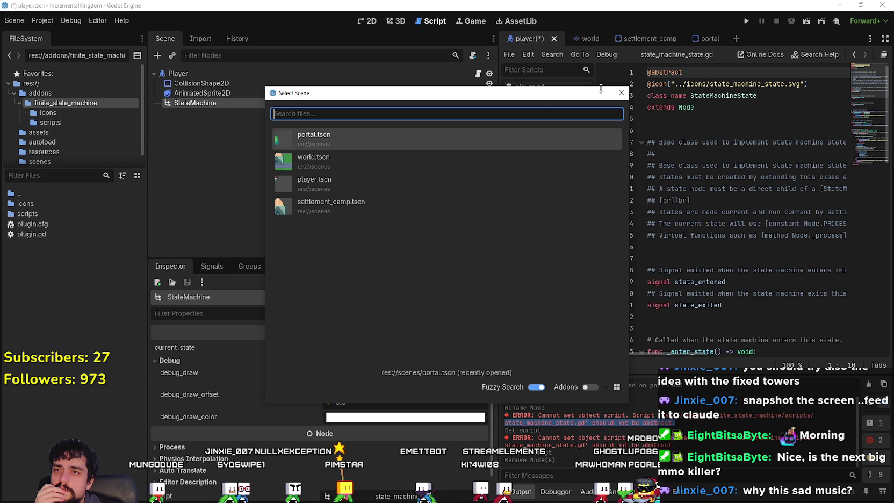
click(621, 94)
right_click(222, 102)
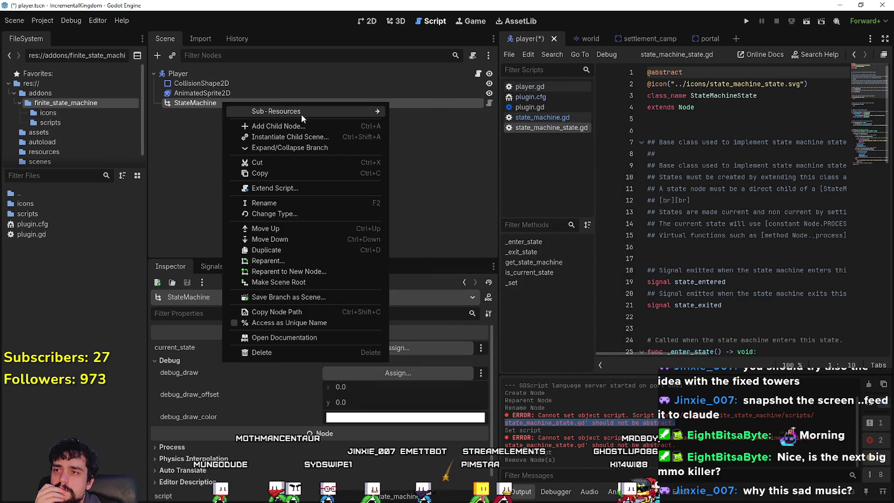
click(420, 111)
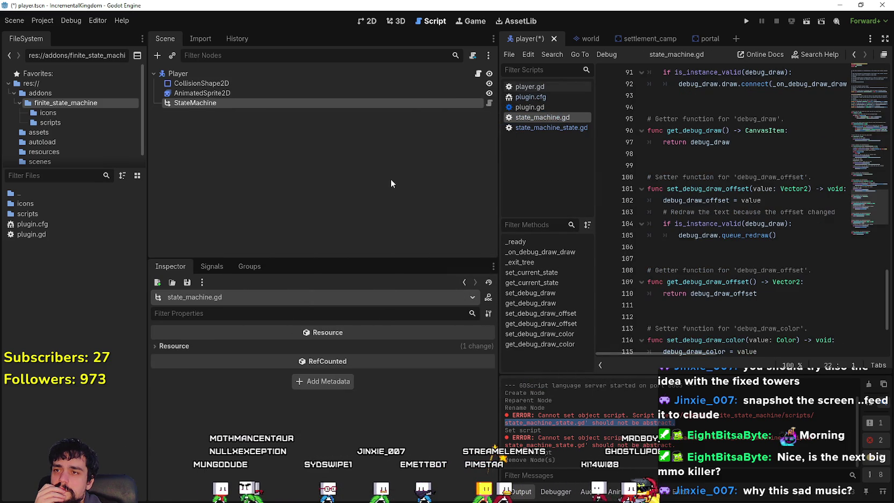
- Add a new StateMachine child node, StateMachine2, to the player scene
right_click(286, 104)
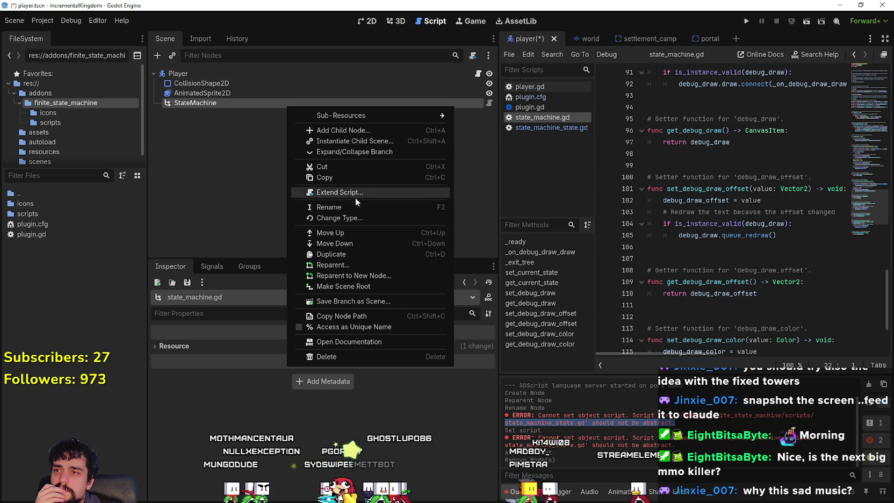
click(348, 130)
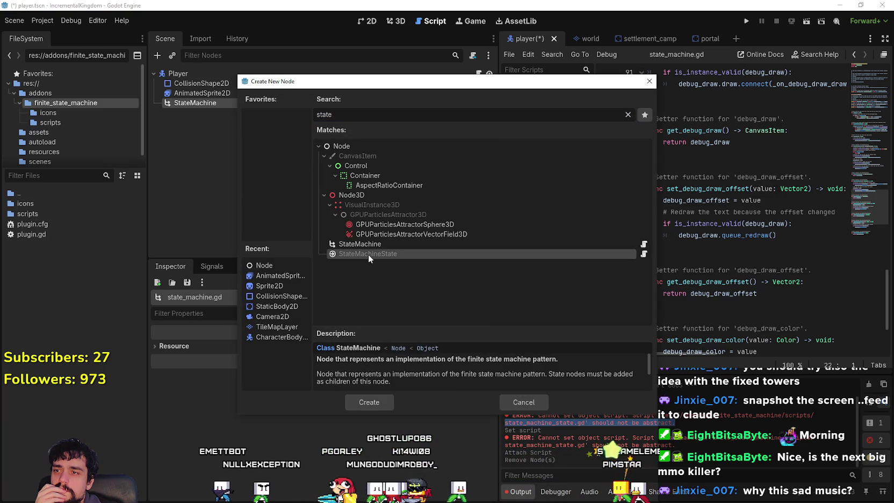
click(536, 404)
right_click(210, 105)
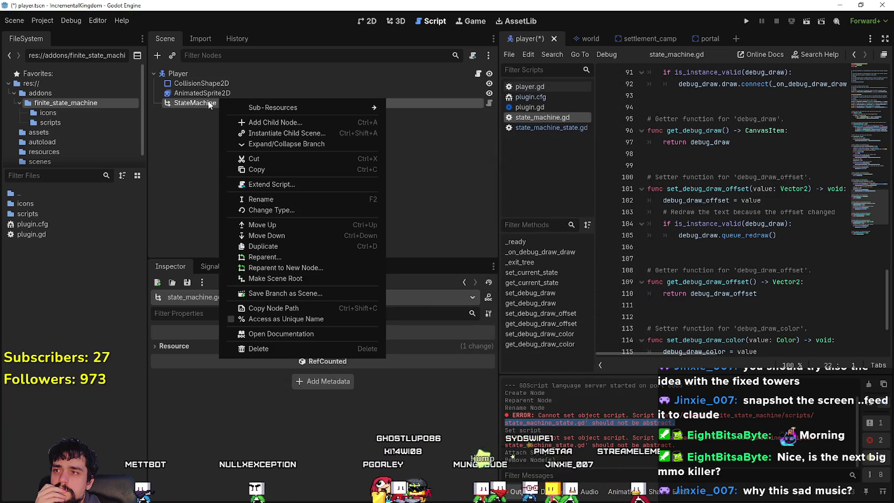
click(298, 123)
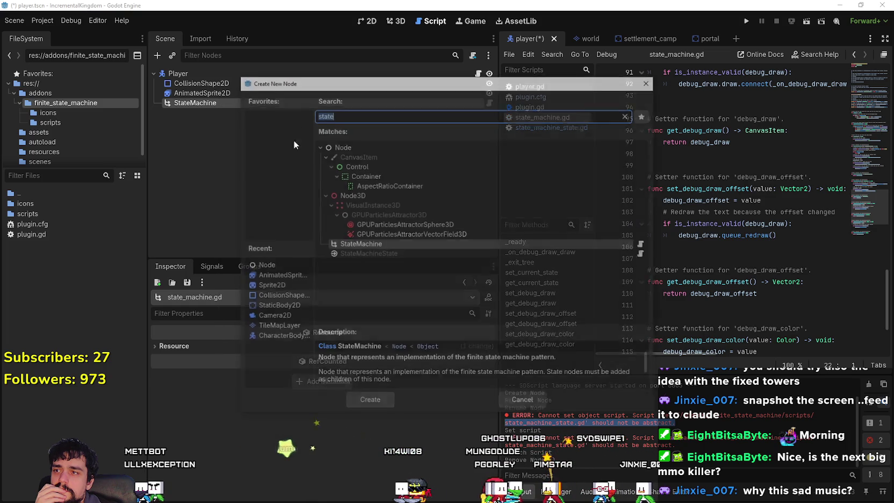
click(370, 402)
- Nest StateMachine2 under StateMachine and look at its Change Type options for 'state' without changing
drag(194, 113, 204, 103)
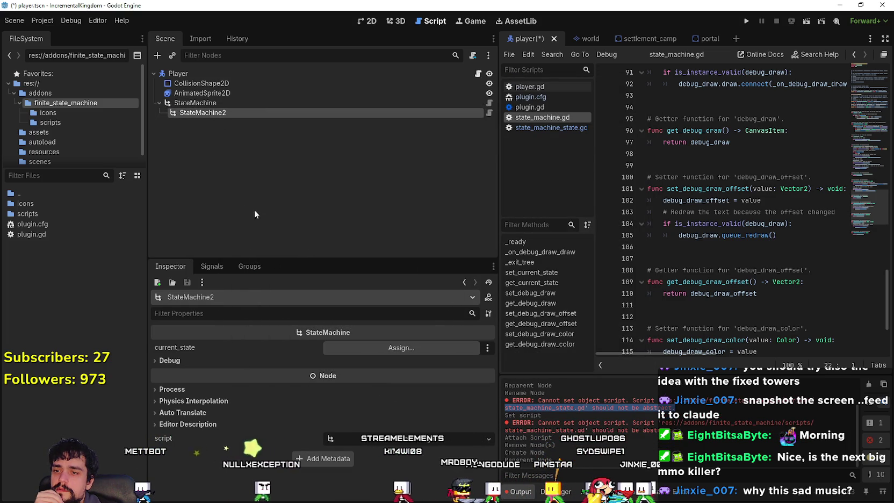
click(290, 361)
click(297, 362)
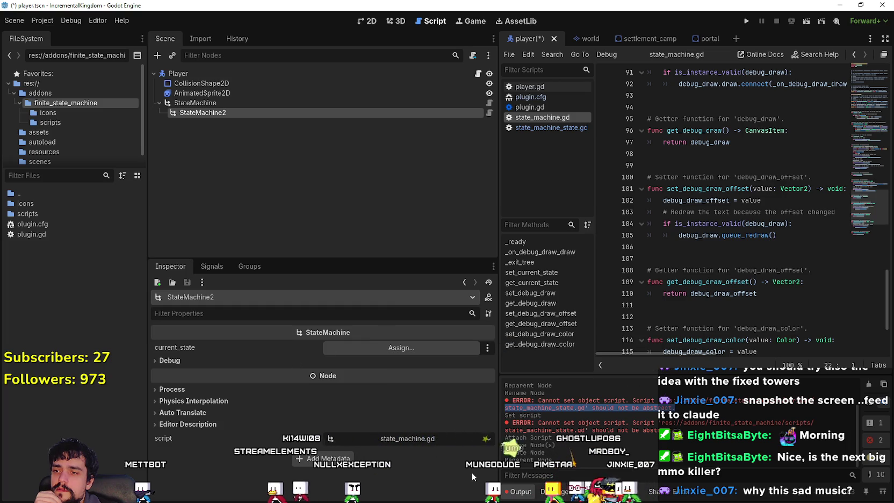
right_click(215, 114)
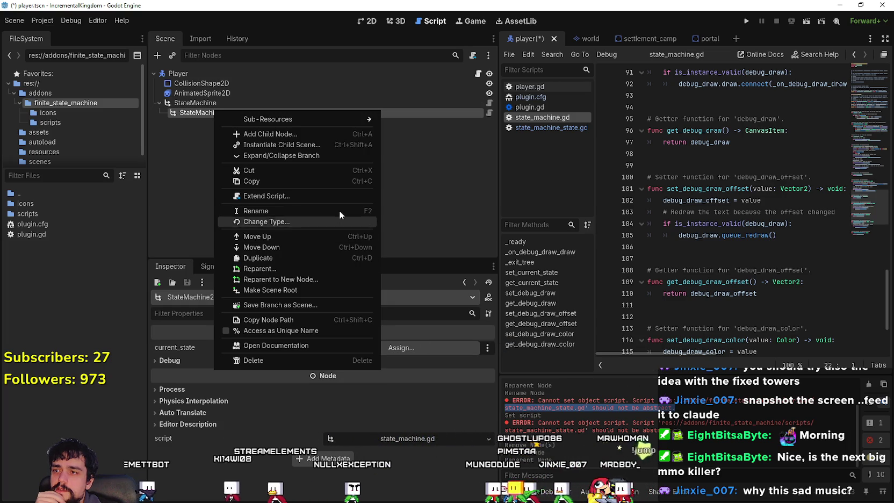
click(329, 221)
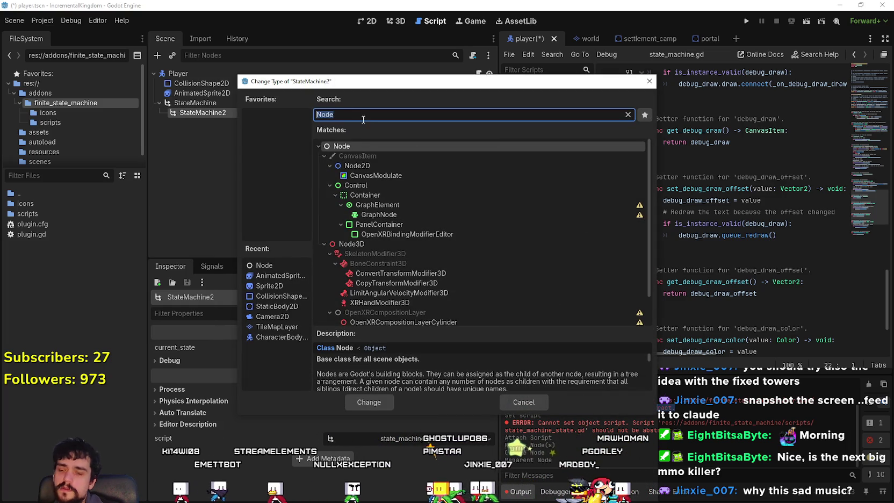
text(state)
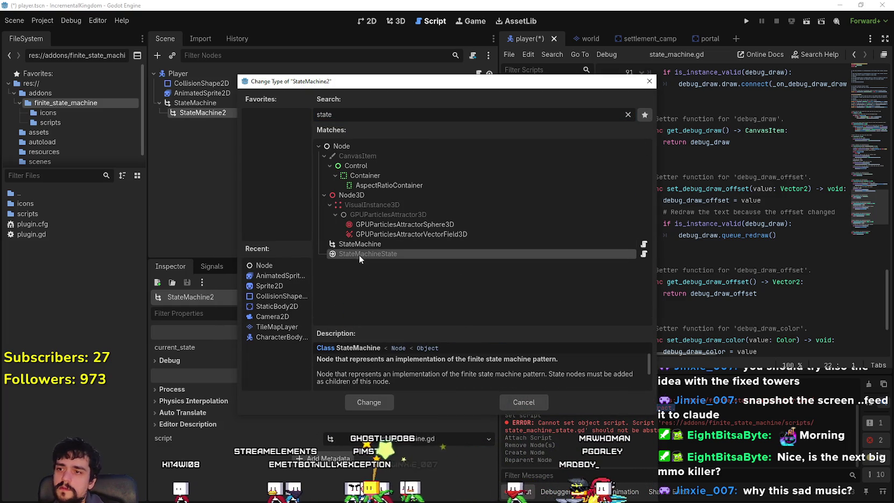
click(513, 408)
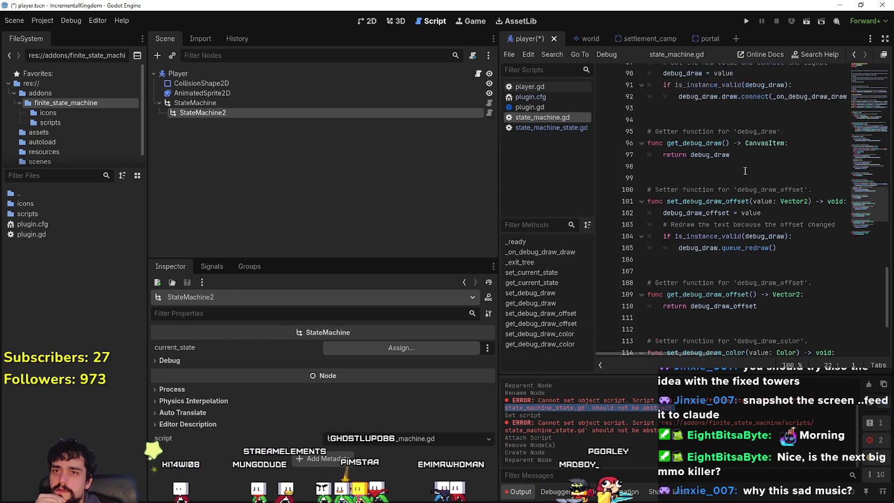
scroll(751, 166, up, 10)
scroll(751, 165, up, 15)
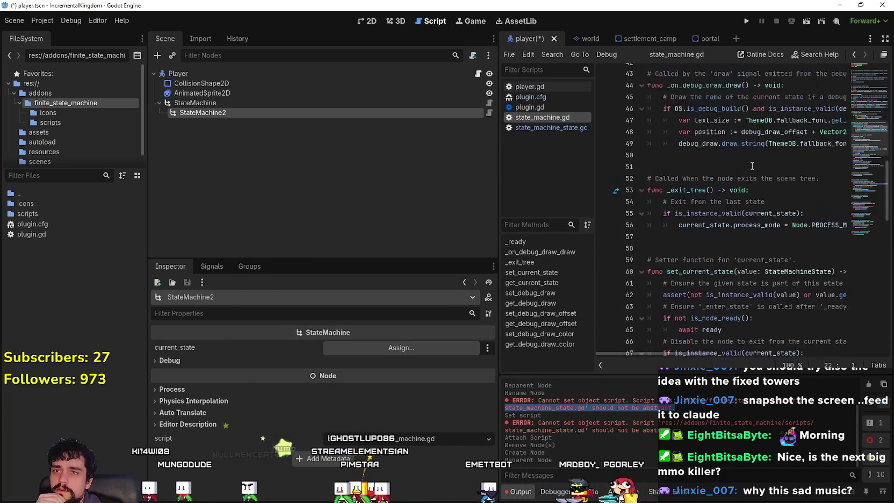
scroll(863, 91, up, 1)
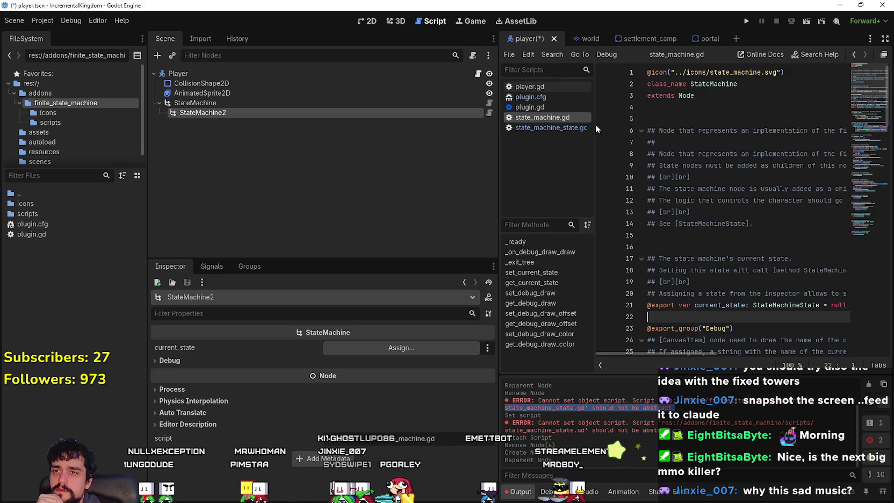
- Remove the blank first line of state_machine_state.gd and save
click(564, 128)
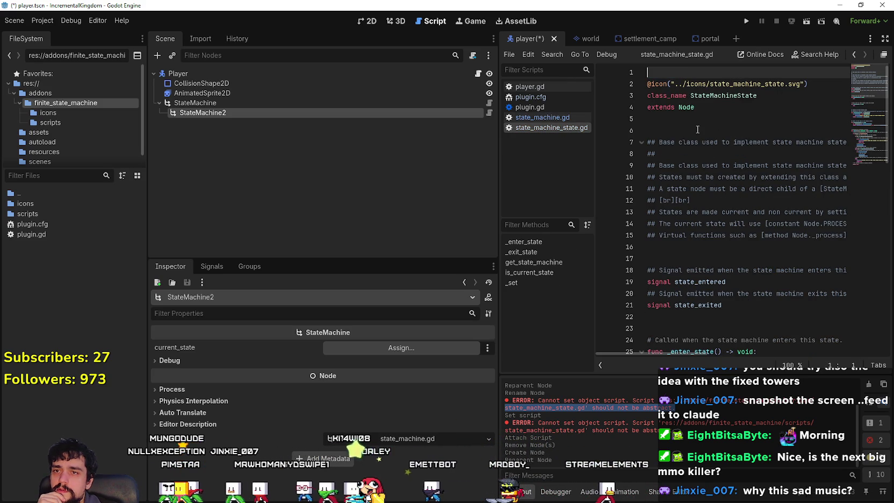
key(Delete)
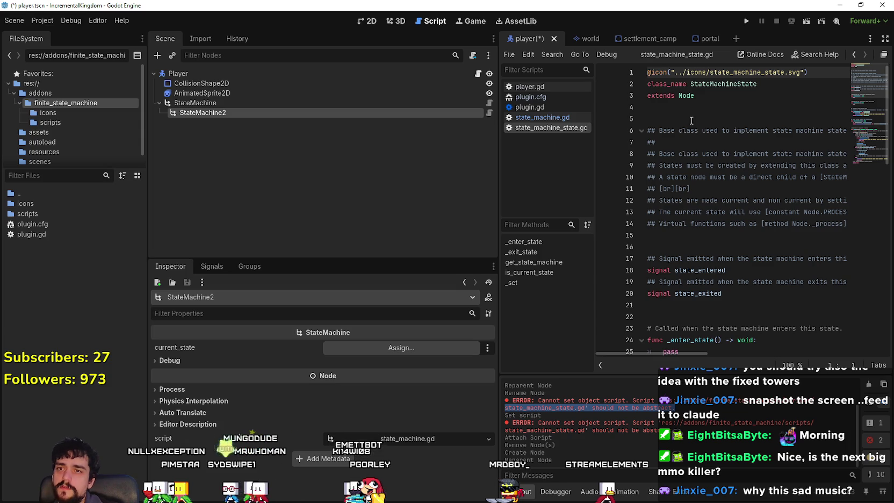
click(702, 114)
key(ctrl+s)
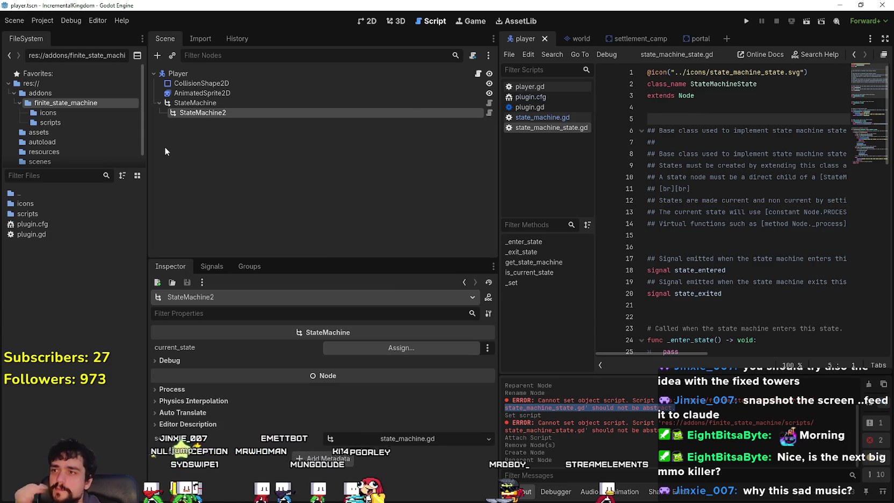
- Delete the StateMachine2 node
right_click(193, 124)
click(226, 366)
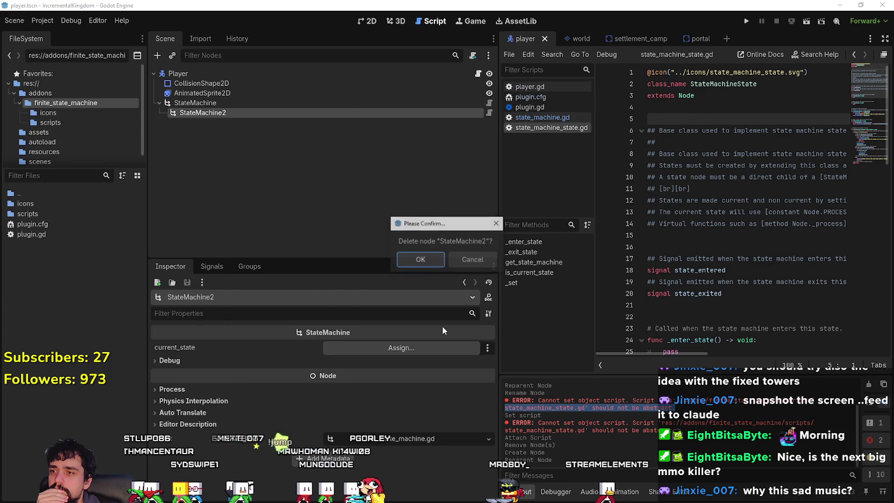
click(419, 262)
- Add a StateMachineState child under StateMachine and name it Idle
right_click(198, 104)
click(252, 128)
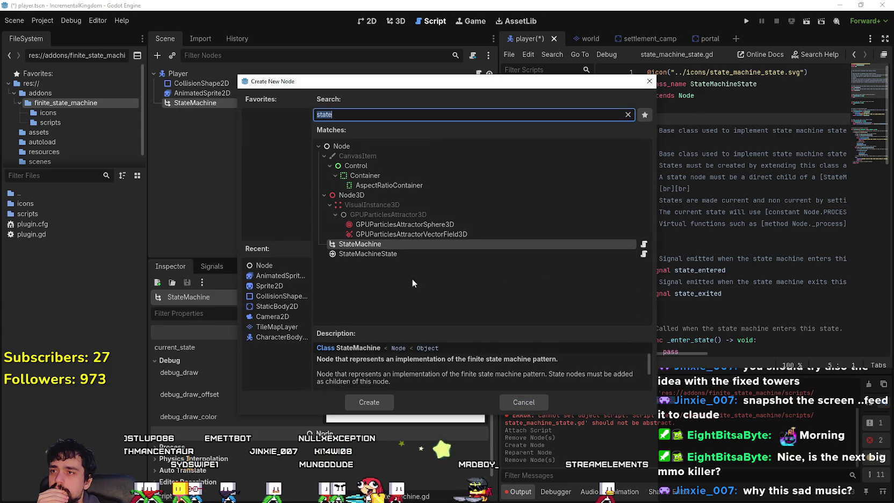
click(373, 402)
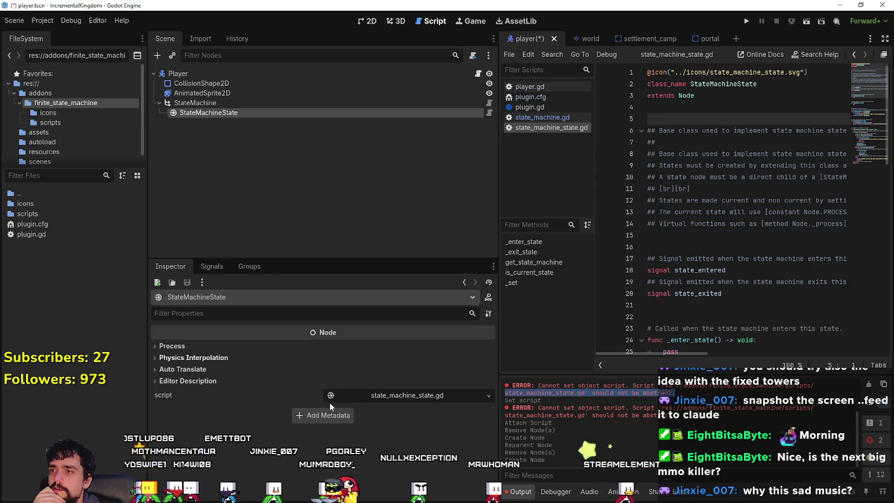
double_click(207, 111)
text(Idle)
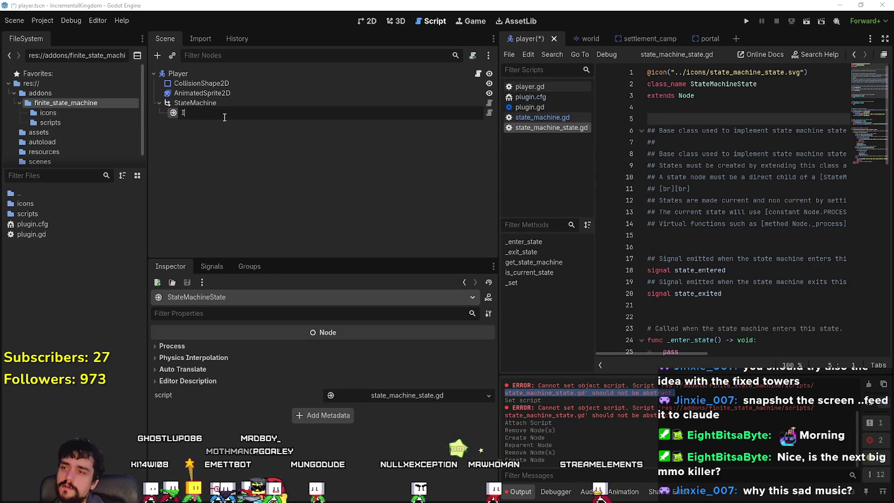
key(Return)
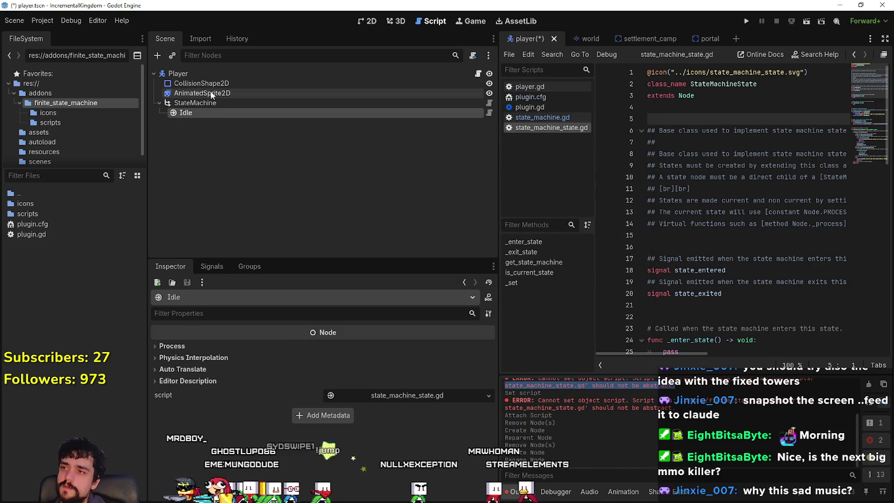
- Assign Idle as StateMachine's current_state and save the player scene
click(214, 102)
click(378, 348)
click(399, 156)
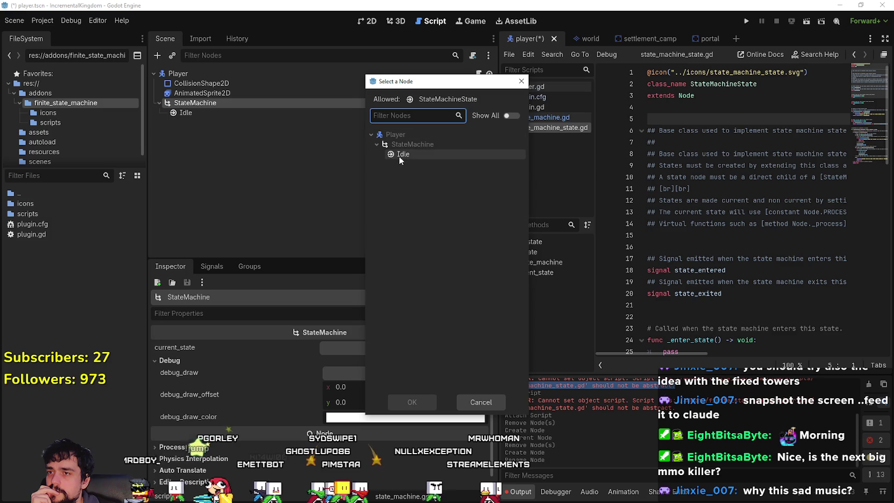
click(414, 399)
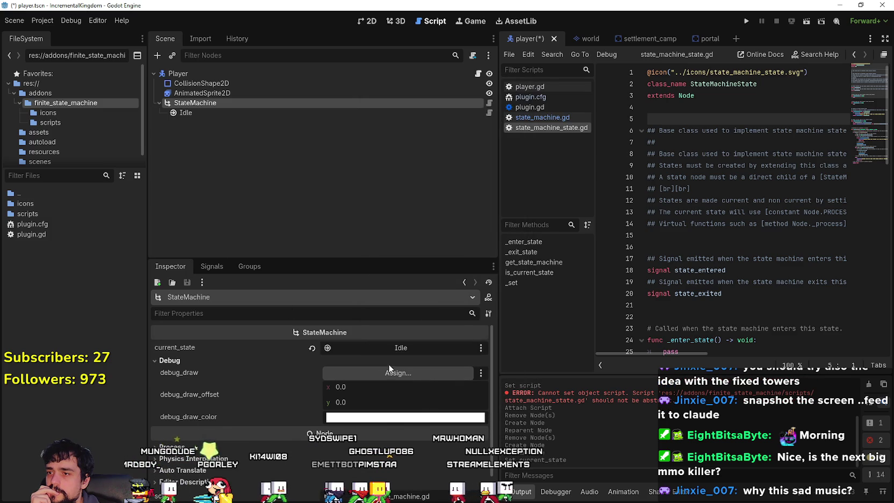
key(ctrl+s)
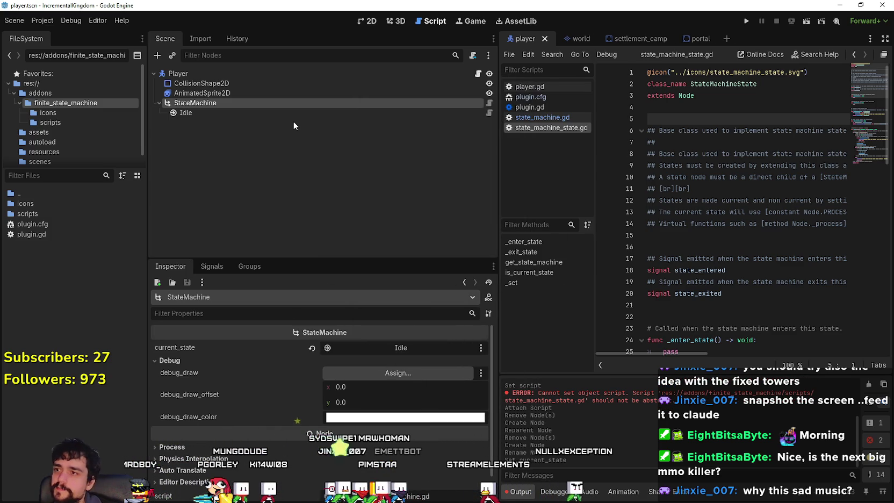
- Start attaching a new script named idle_state to the Idle node
click(296, 113)
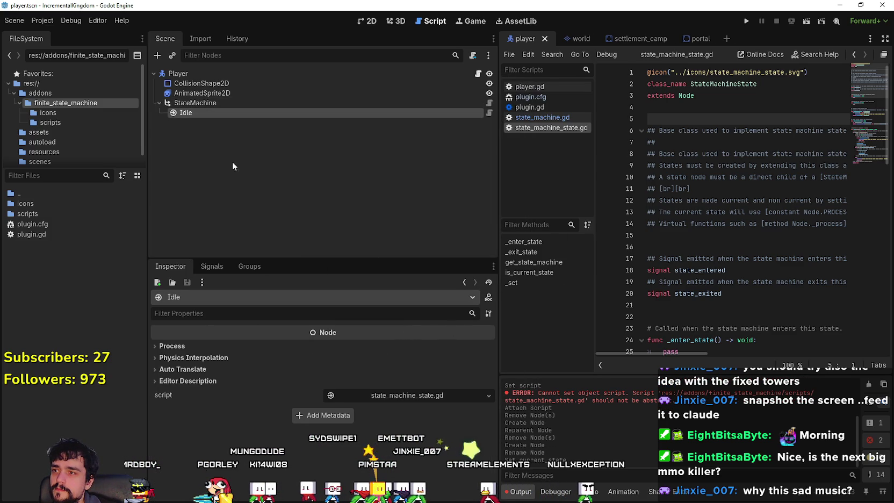
right_click(189, 115)
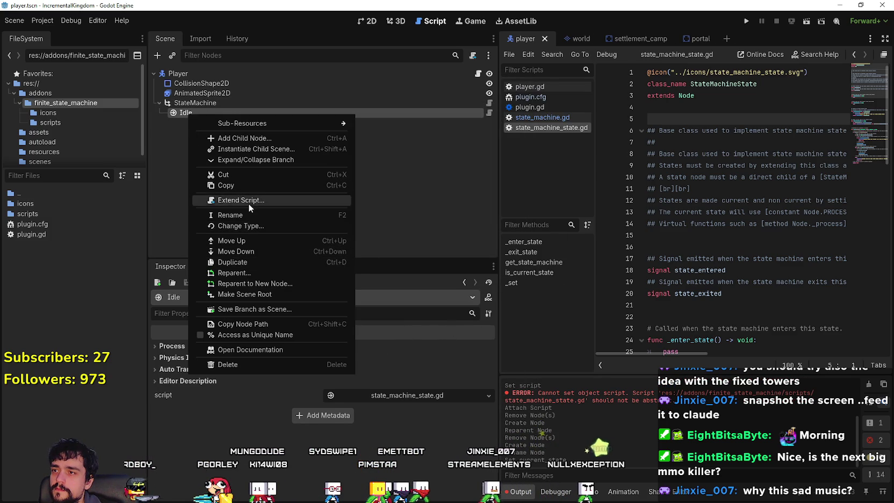
click(249, 201)
text(idle_state)
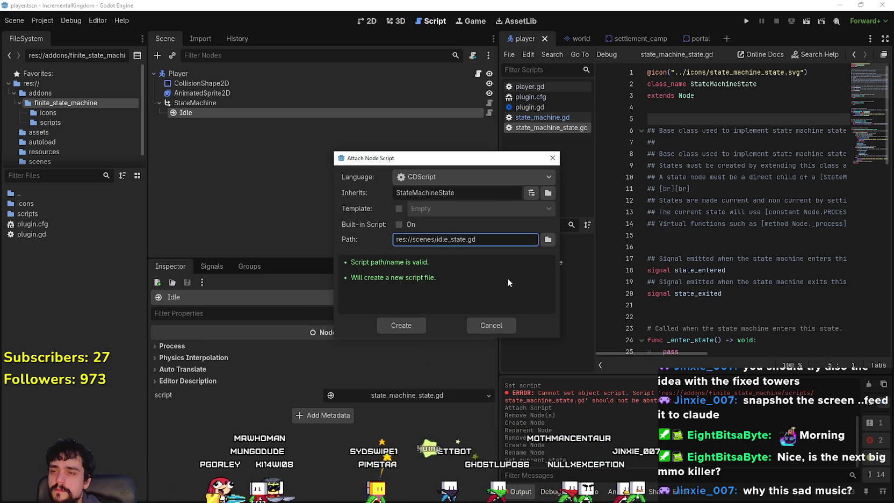
- Save idle_state.gd in a new res://scripts/player folder and create the script
click(547, 239)
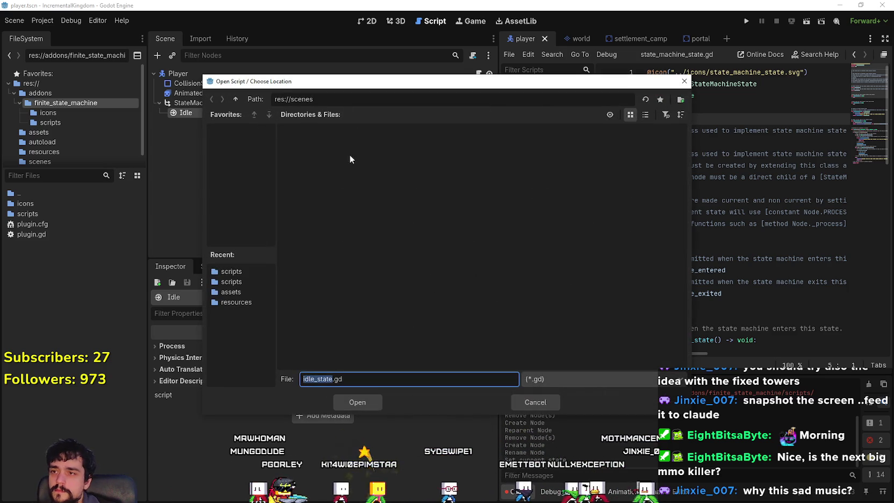
click(237, 100)
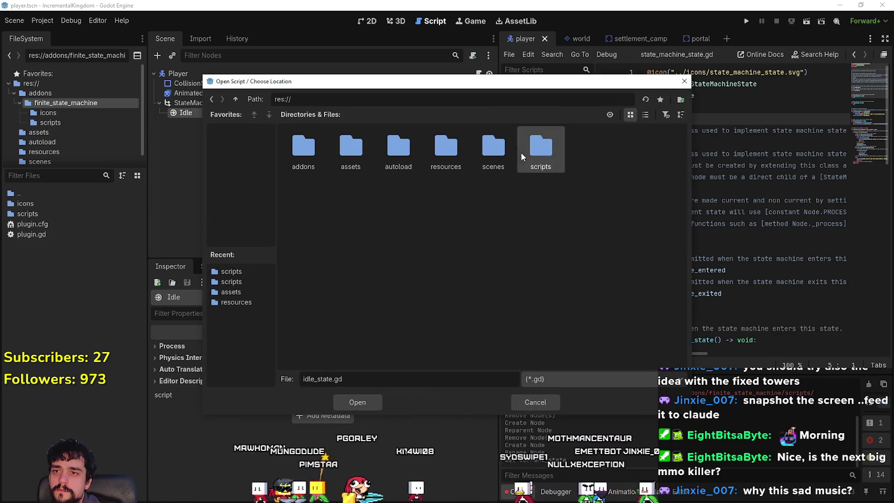
double_click(541, 149)
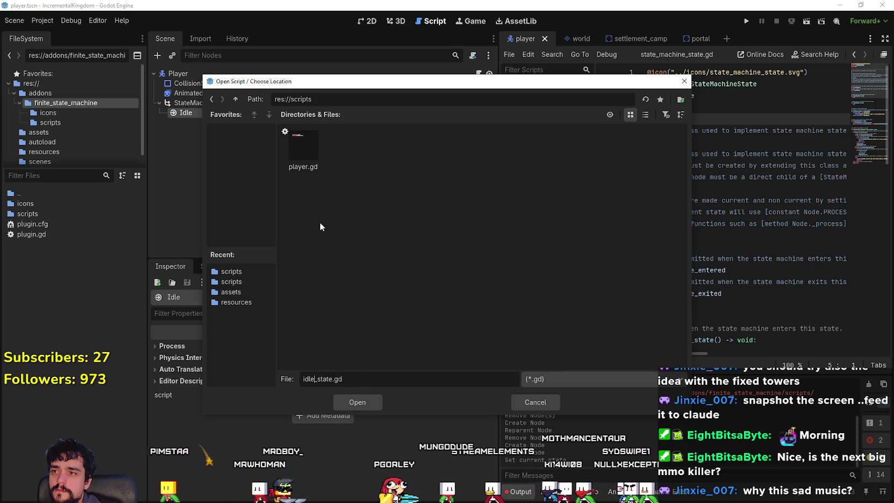
drag(296, 81, 334, 76)
right_click(394, 183)
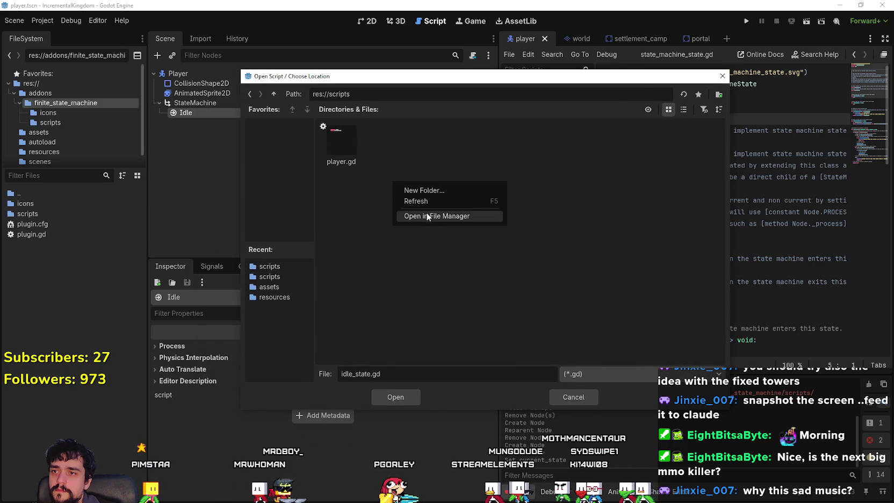
click(424, 190)
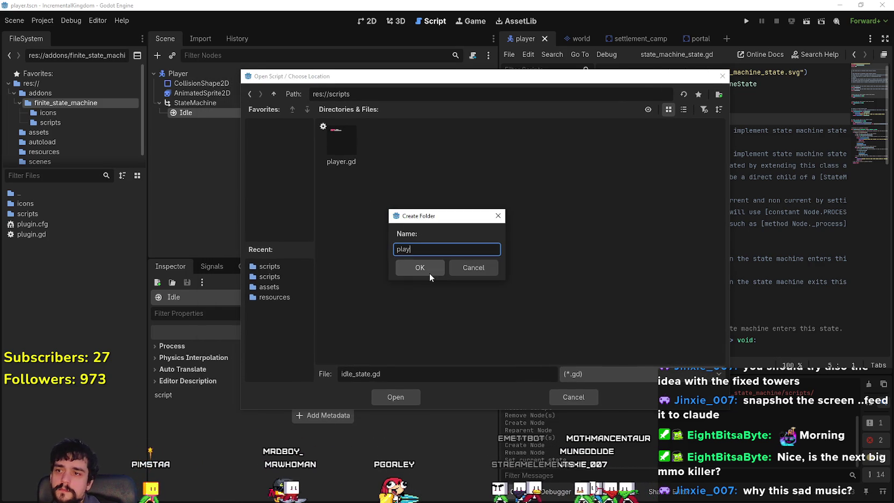
text(er)
click(430, 273)
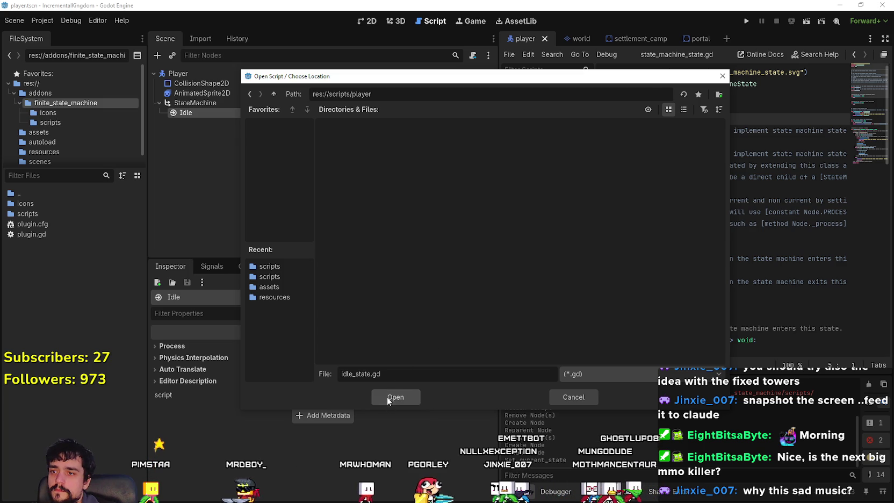
click(395, 397)
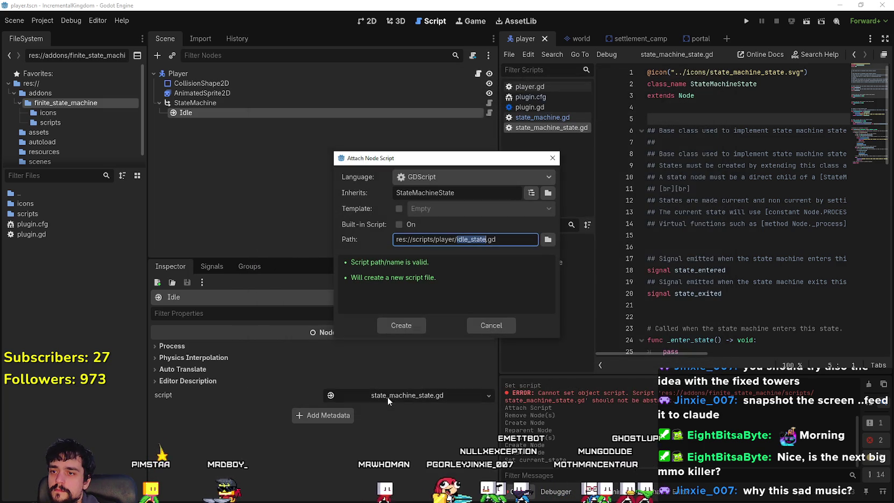
click(410, 324)
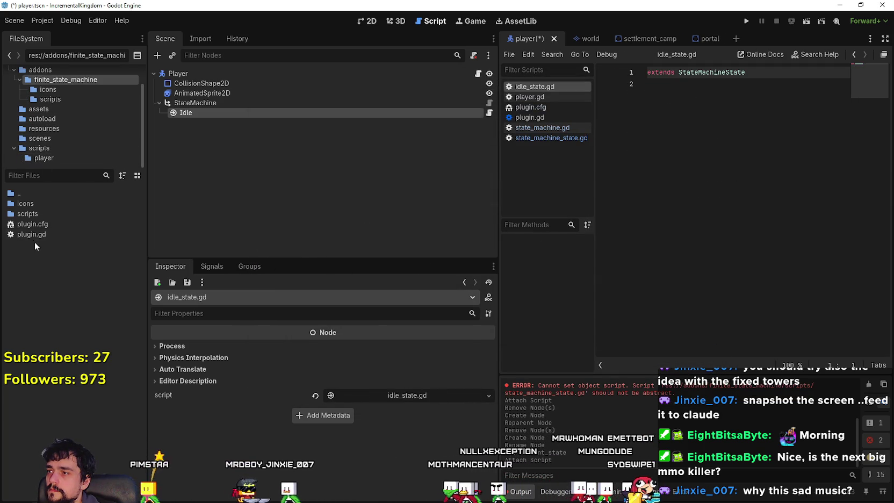
- Move player.gd into the res://scripts/player folder
click(44, 148)
drag(31, 214, 25, 203)
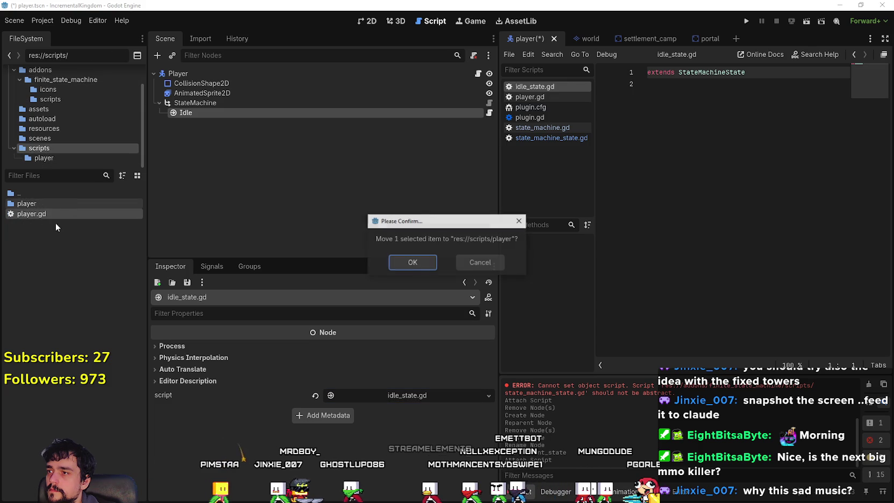
click(410, 262)
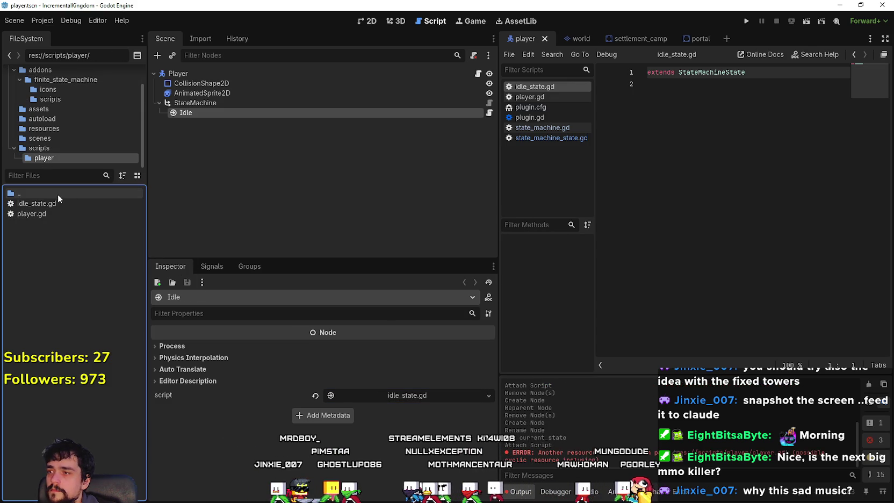
- Select the Idle node and add a blank line to idle_state.gd
click(376, 73)
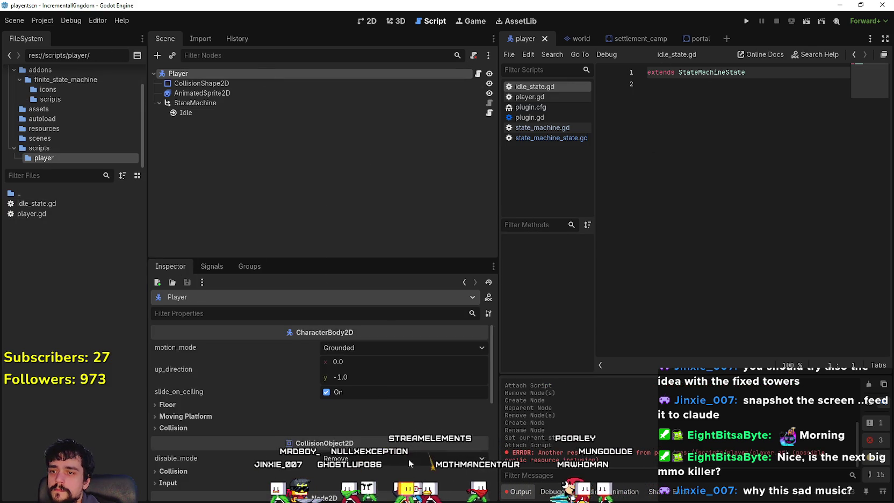
scroll(397, 462, down, 10)
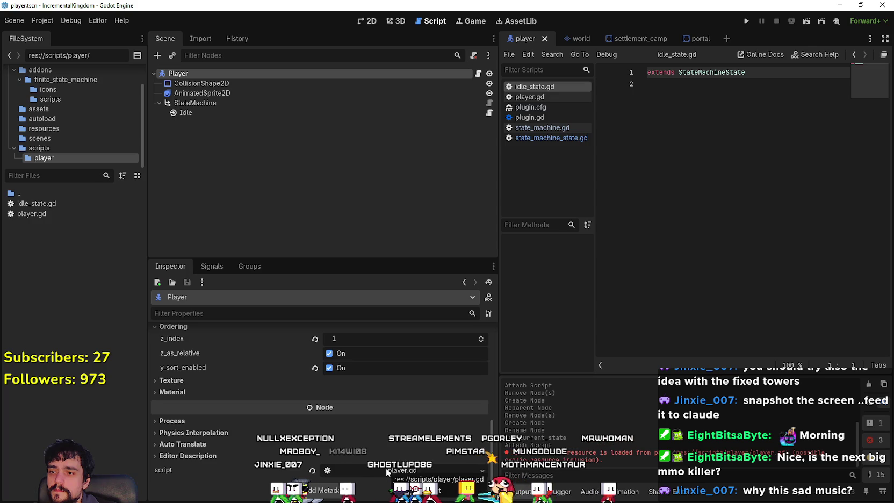
scroll(390, 470, up, 1)
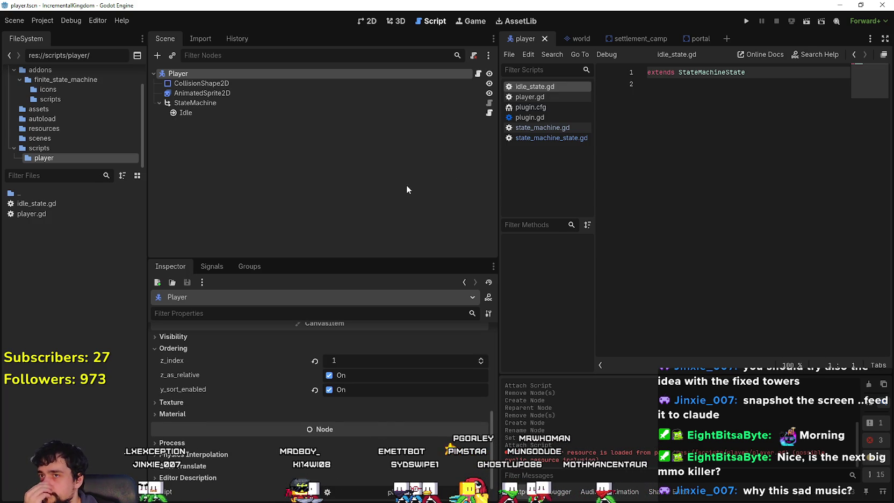
click(275, 112)
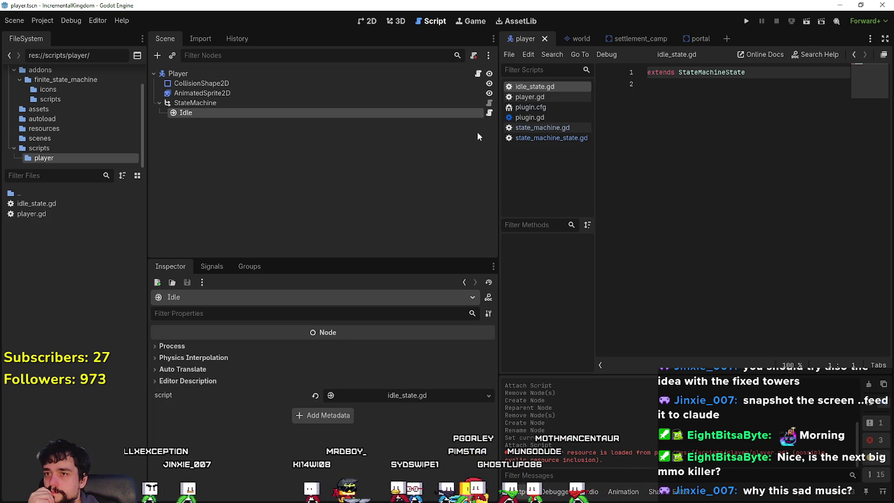
click(737, 106)
key(Return)
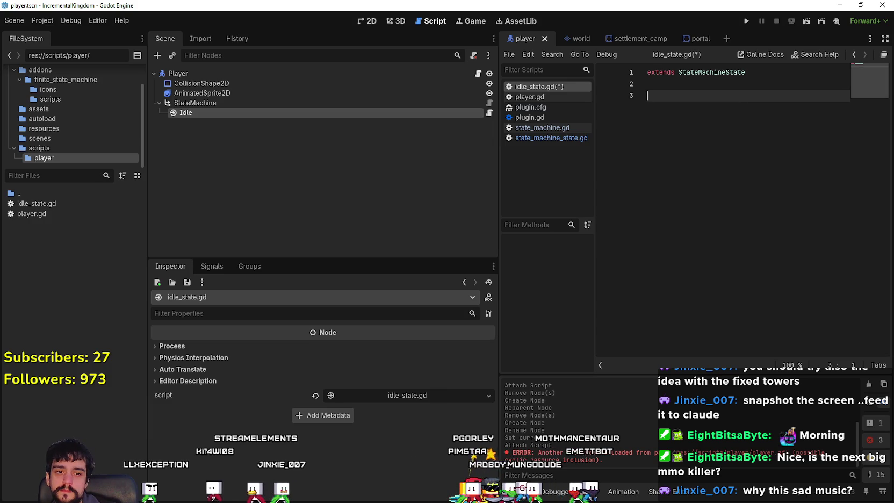
key(alt+Tab)
- Highlight 'abstract' in the README's StateMachineState note, then return to Godot
scroll(188, 263, up, 10)
scroll(269, 327, up, 6)
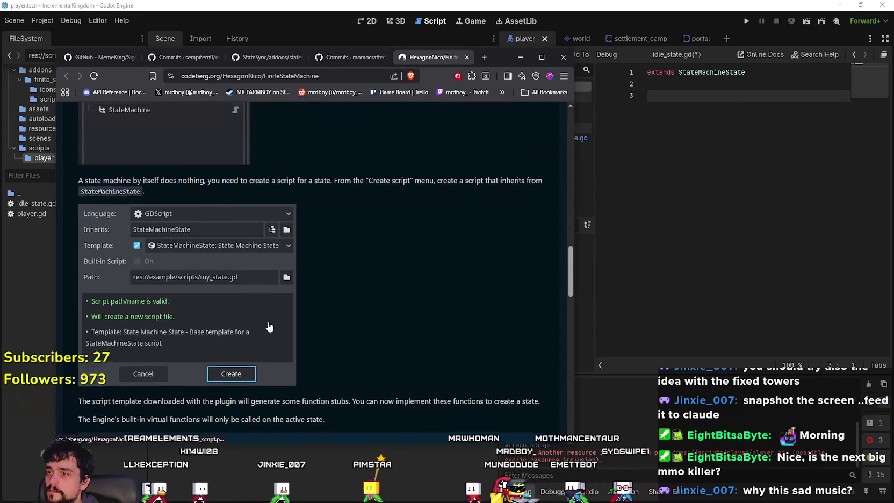
scroll(264, 321, up, 2)
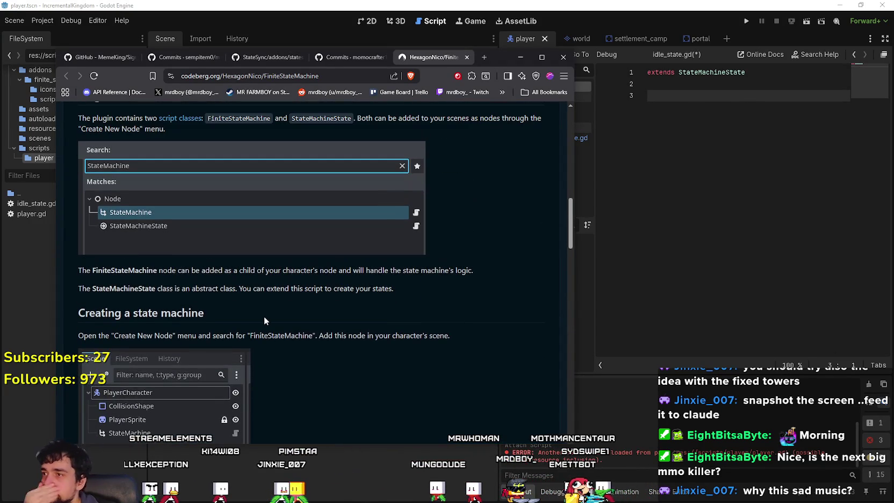
scroll(262, 315, up, 4)
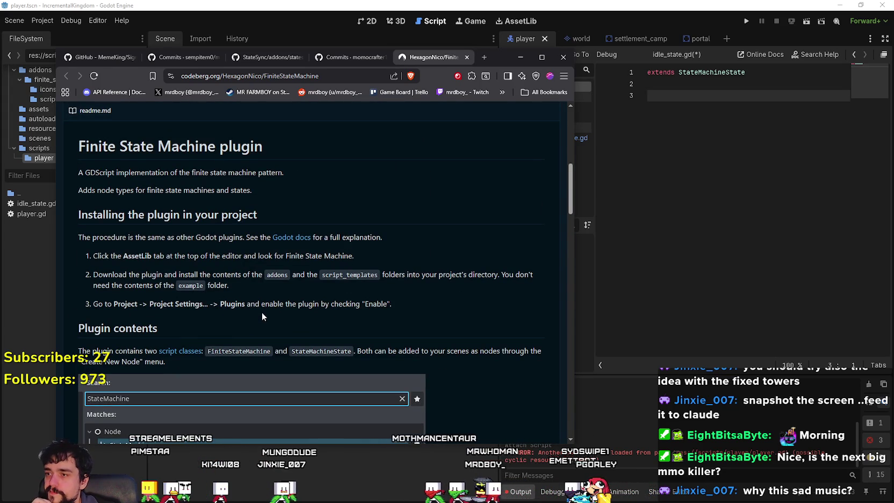
scroll(262, 314, down, 2)
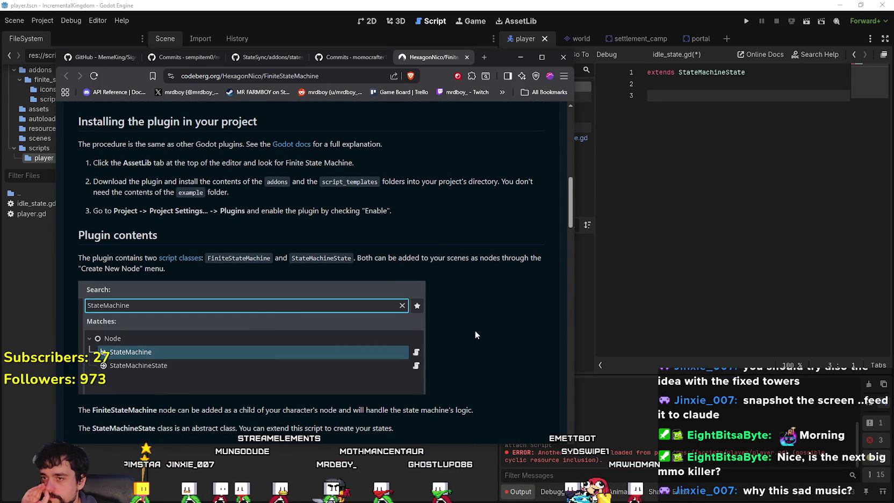
scroll(472, 333, down, 4)
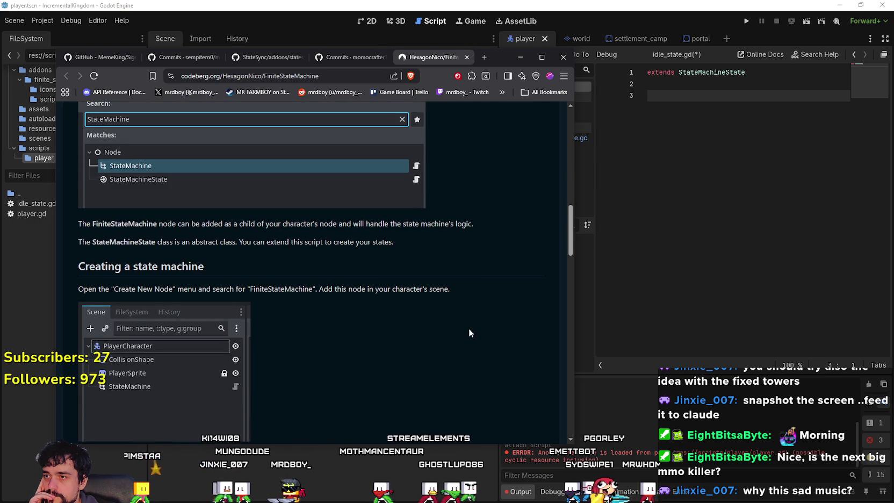
double_click(206, 242)
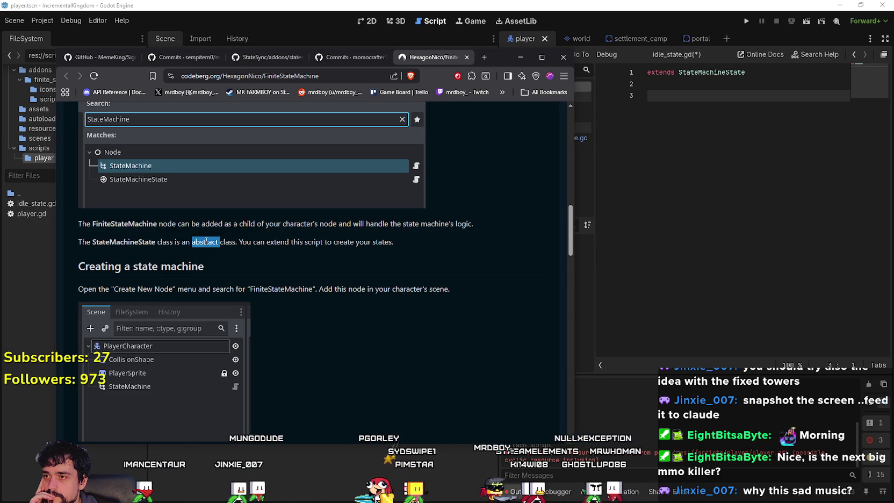
scroll(473, 353, down, 3)
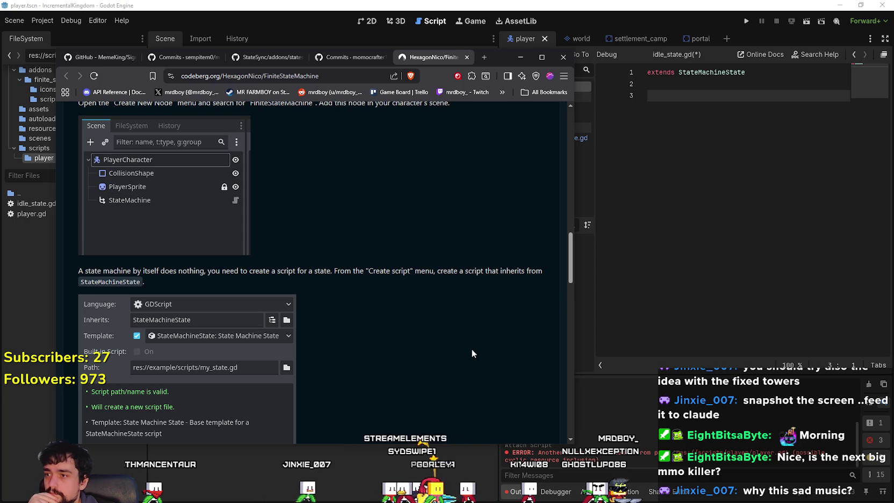
scroll(442, 333, down, 1)
scroll(442, 333, up, 1)
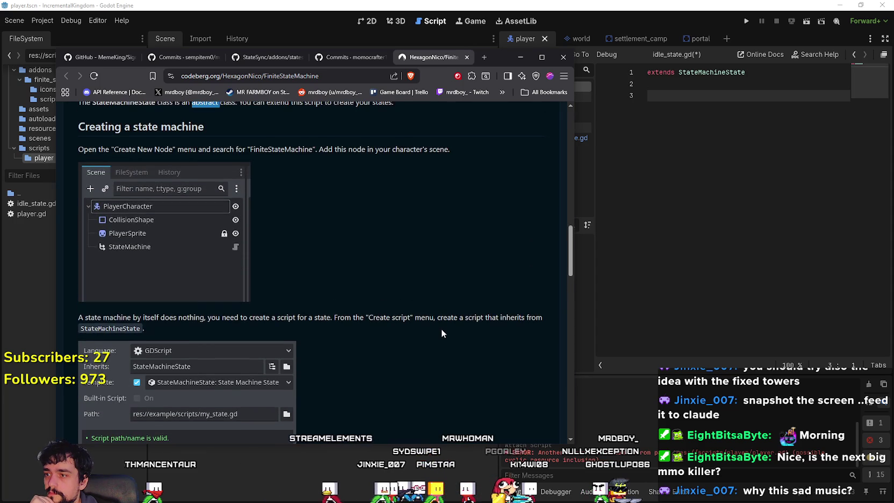
scroll(442, 333, down, 1)
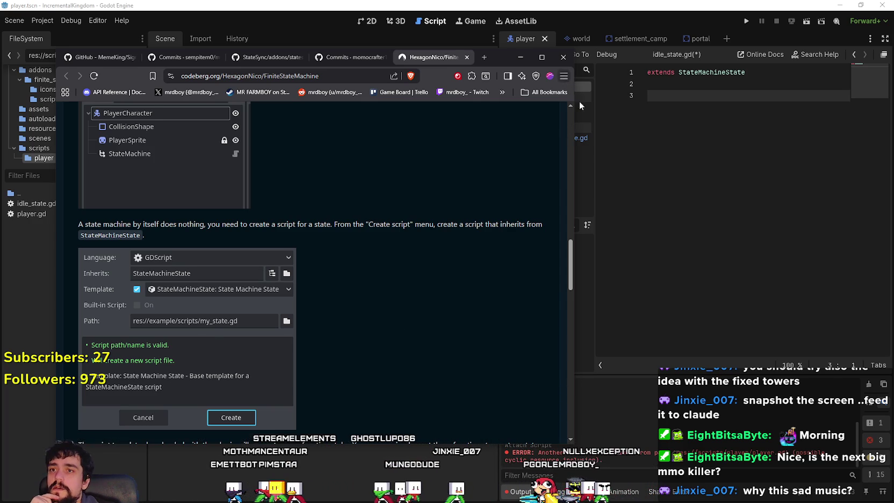
click(685, 128)
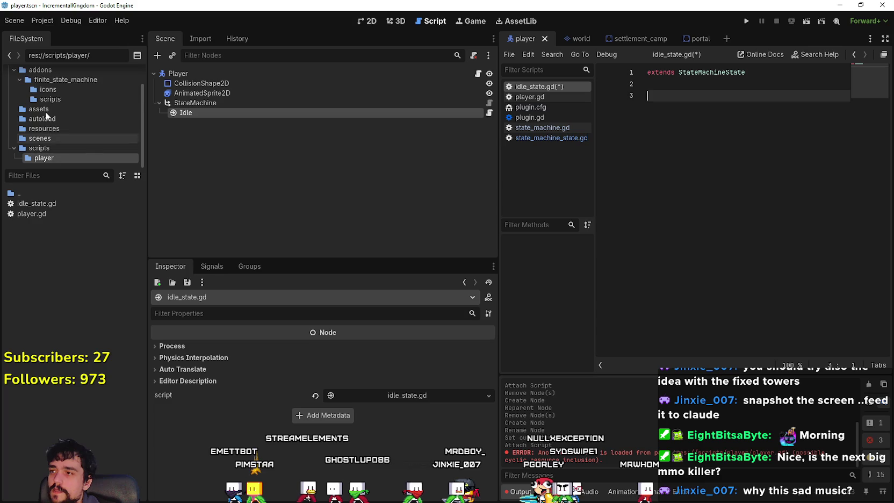
scroll(72, 91, up, 1)
click(76, 100)
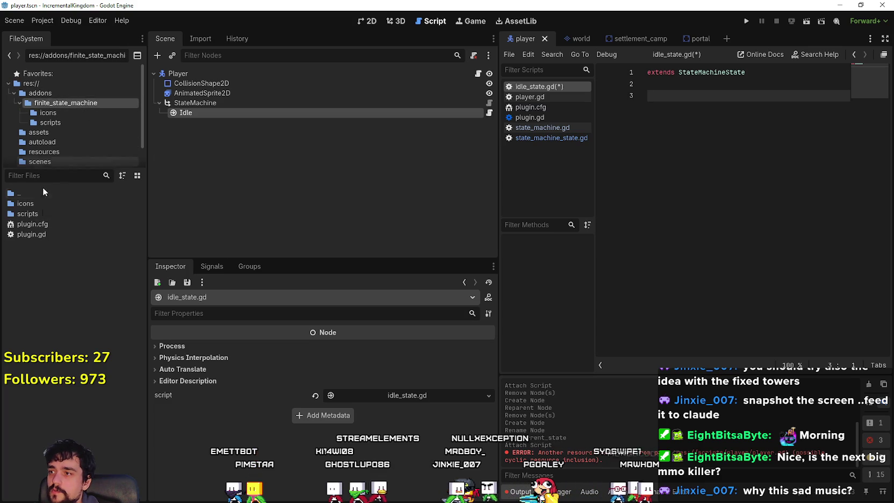
double_click(44, 213)
double_click(57, 215)
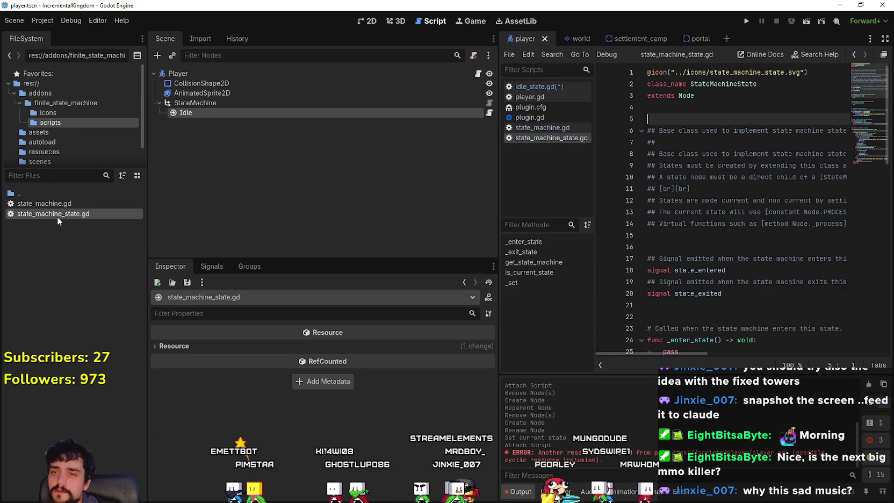
key(ctrl+Home)
key(Return)
key(Up)
text(@abstract)
click(722, 130)
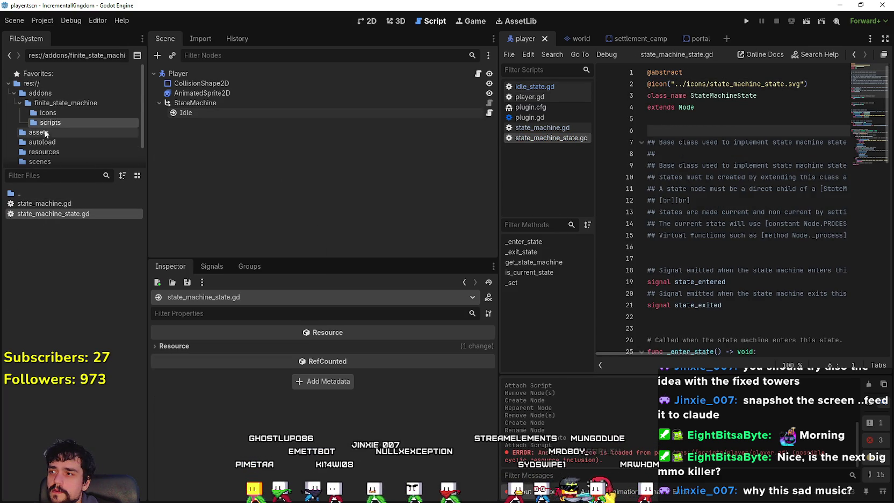
scroll(69, 150, down, 2)
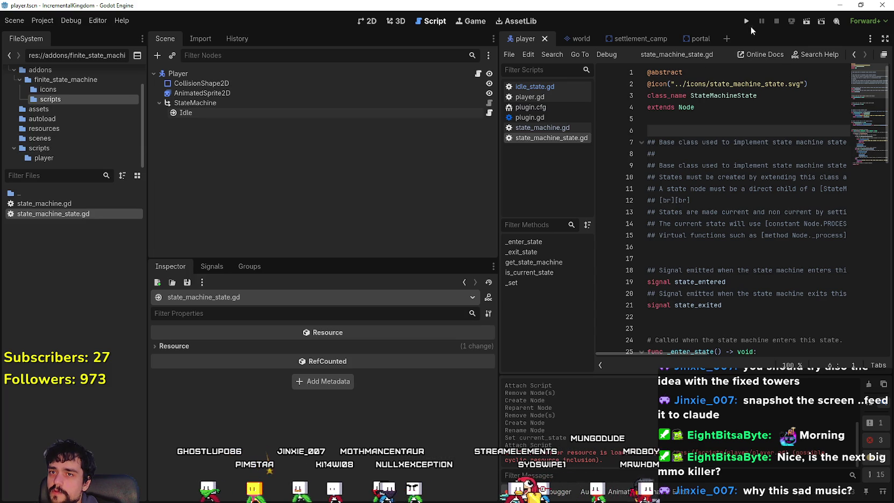
- In a new scene's Create New Node list, check StateMachineState now appears greyed out
click(726, 39)
click(327, 138)
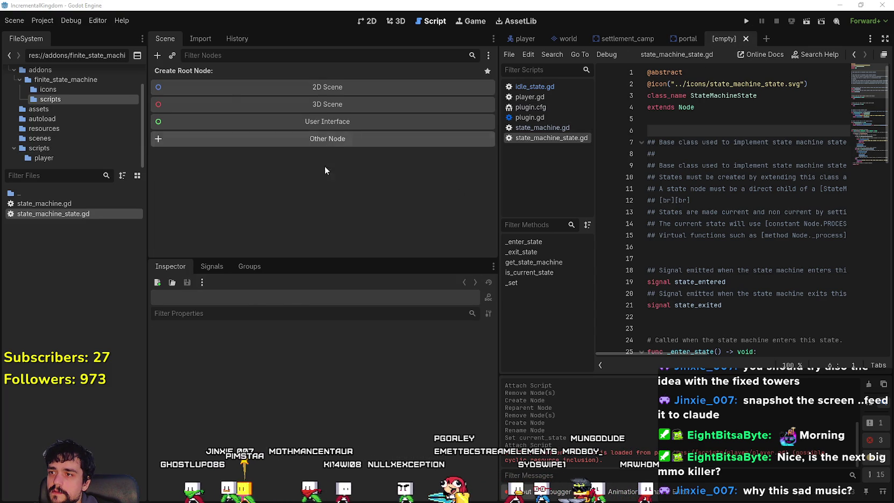
click(376, 254)
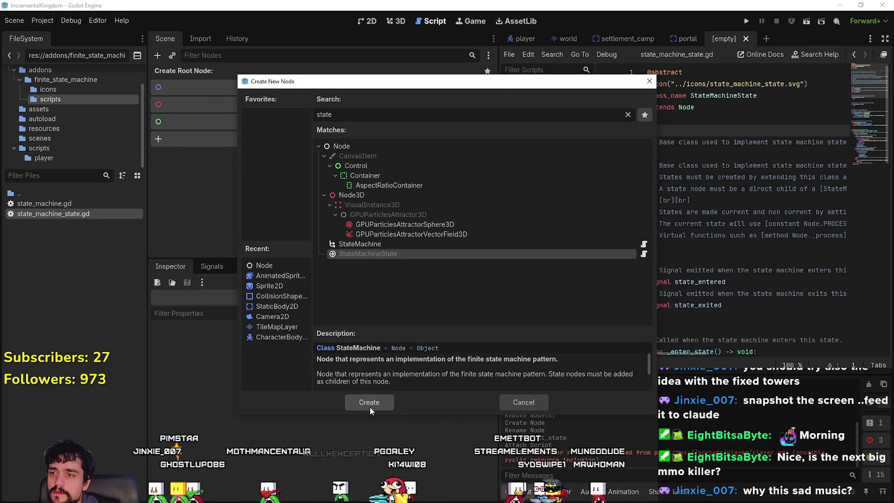
click(401, 243)
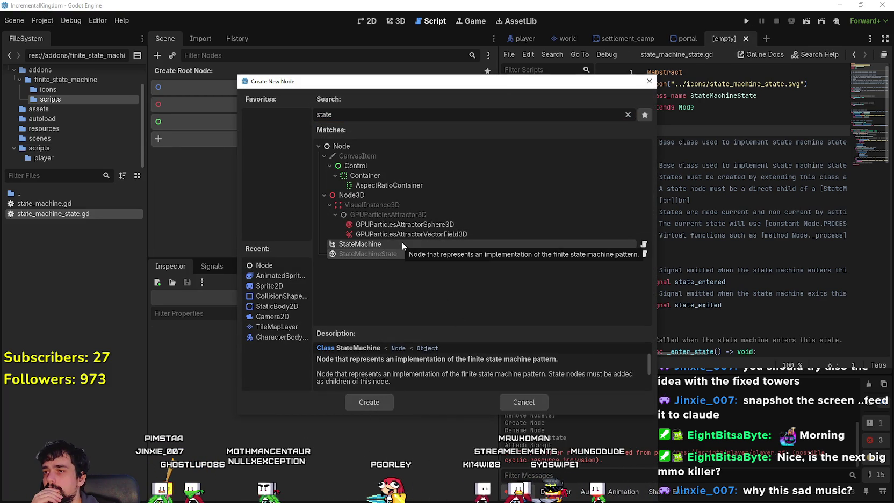
click(403, 252)
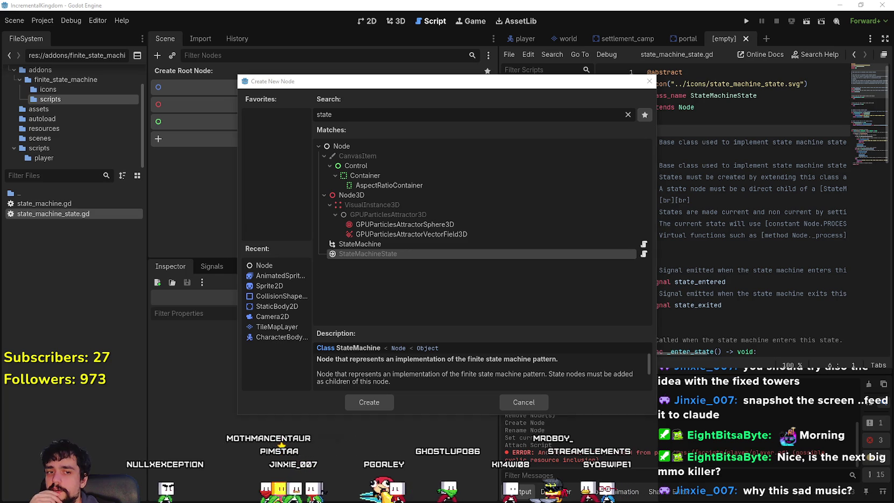
key(alt+Tab)
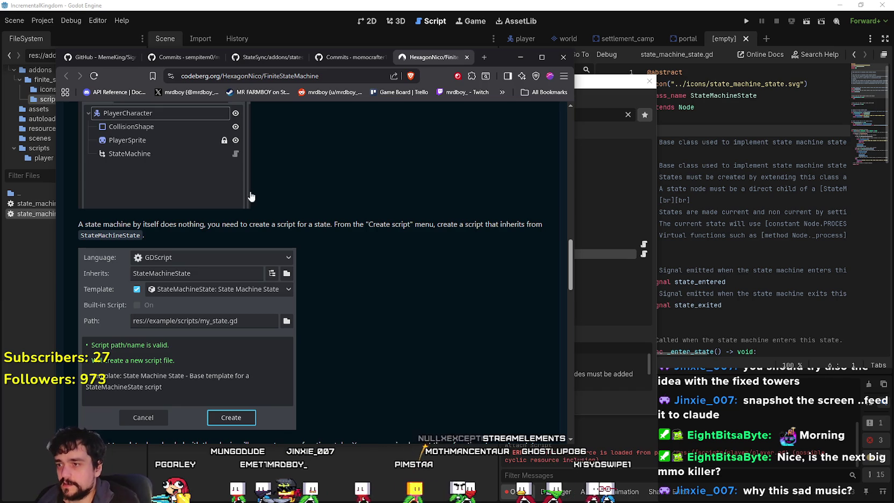
- Reread the README's abstract note, then cancel Godot's Create New Node dialog
scroll(333, 313, up, 4)
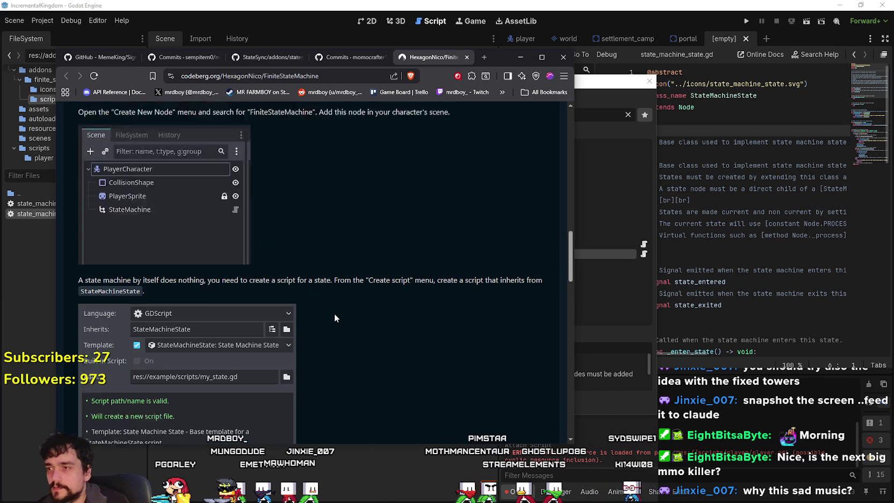
scroll(340, 277, up, 3)
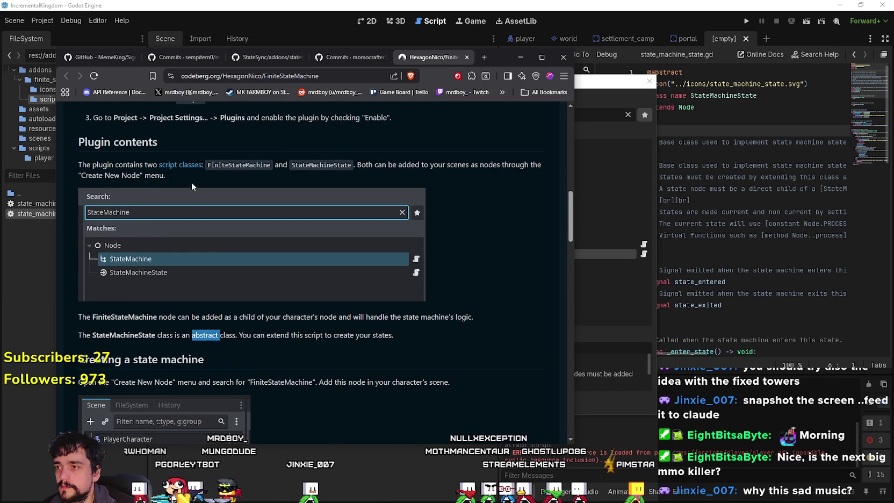
scroll(75, 321, down, 1)
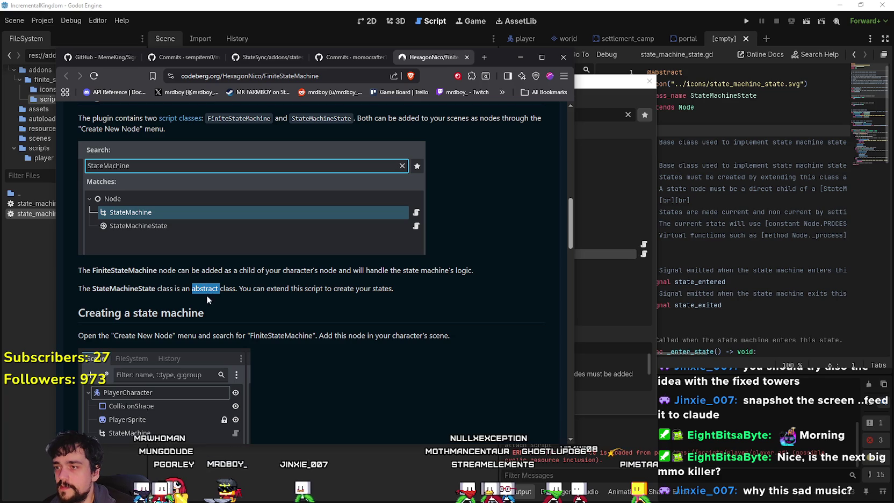
click(205, 287)
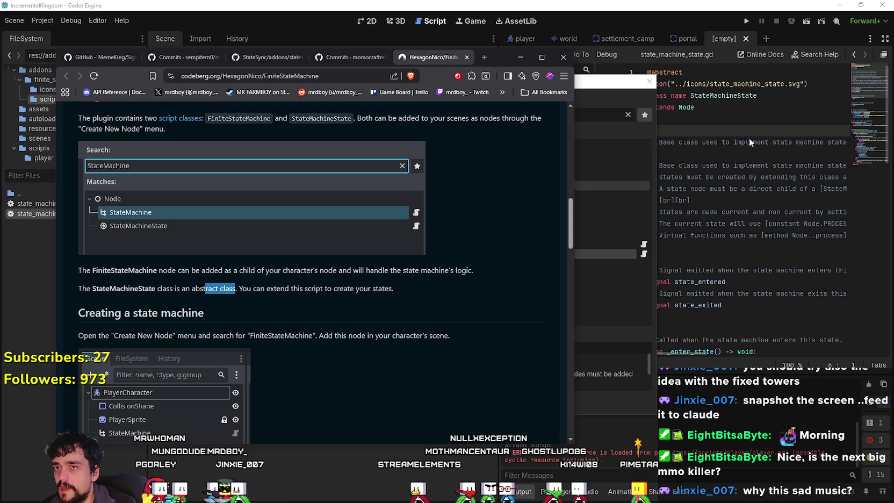
click(612, 185)
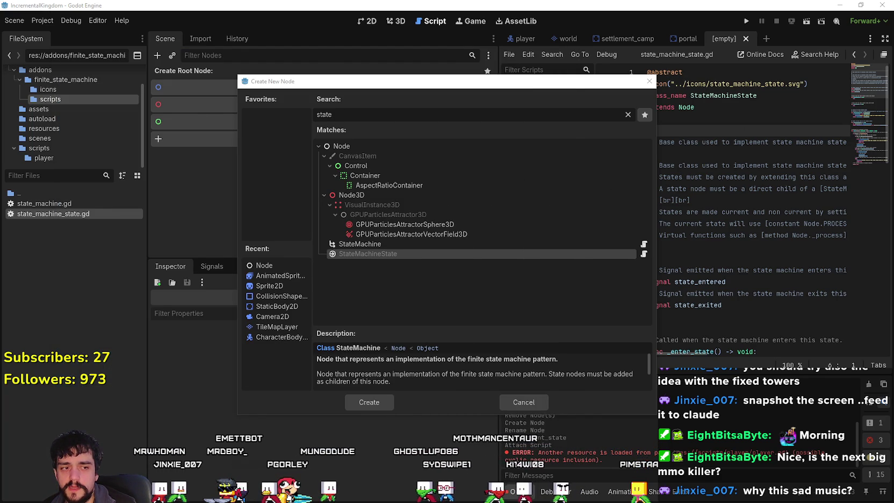
key(alt+Tab)
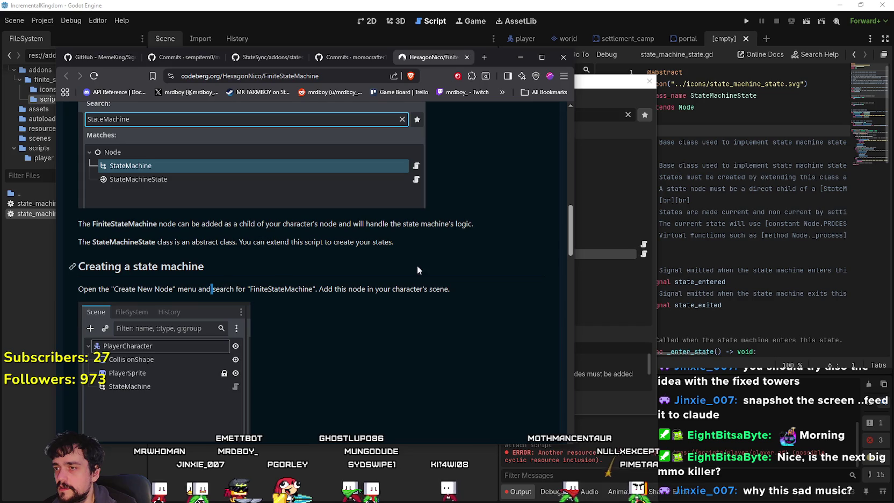
click(760, 151)
click(525, 397)
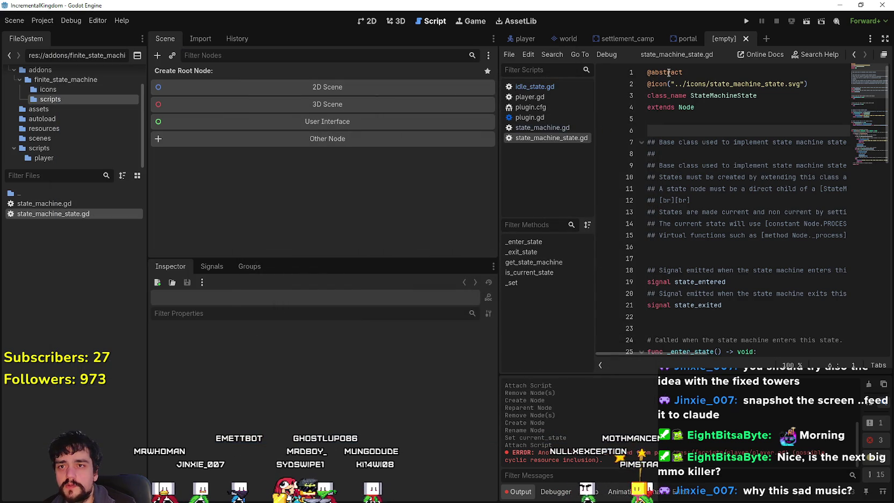
mouse_move(665, 69)
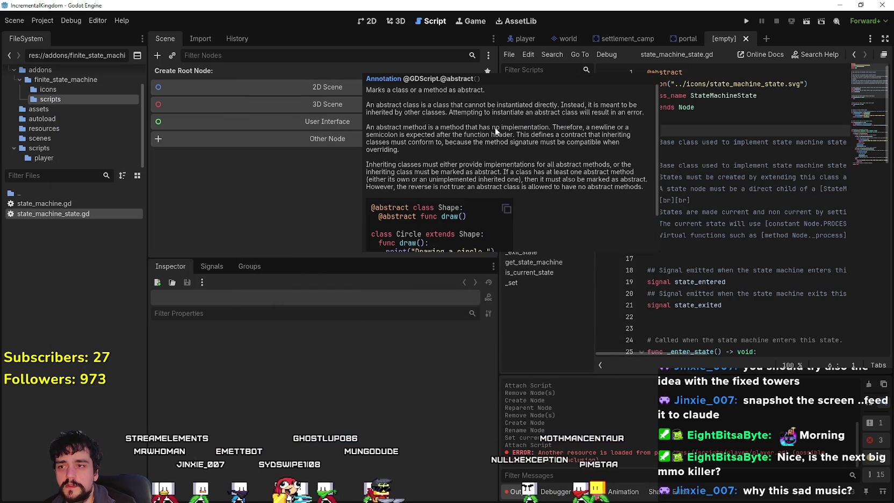
scroll(493, 172, down, 3)
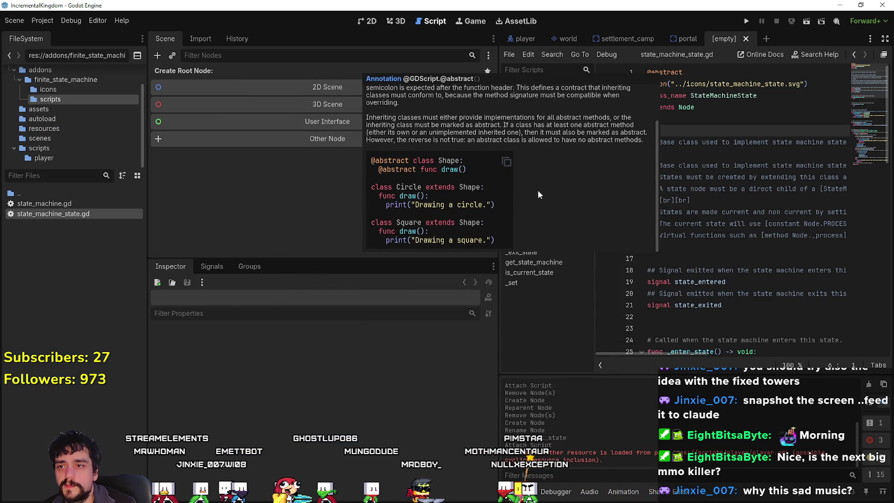
scroll(537, 190, up, 2)
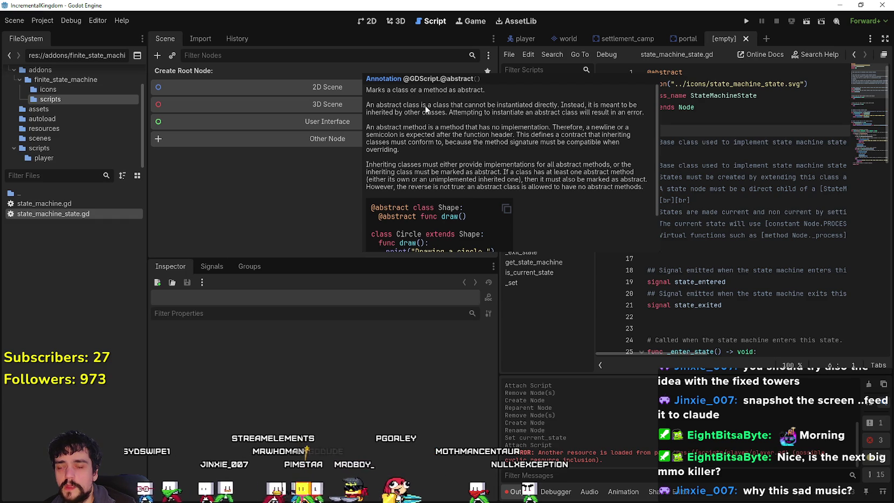
scroll(429, 116, down, 2)
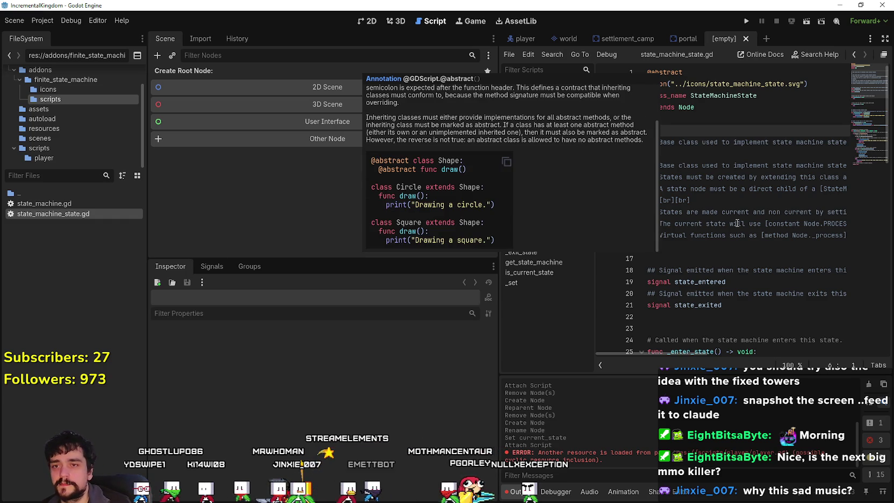
key(ctrl+z)
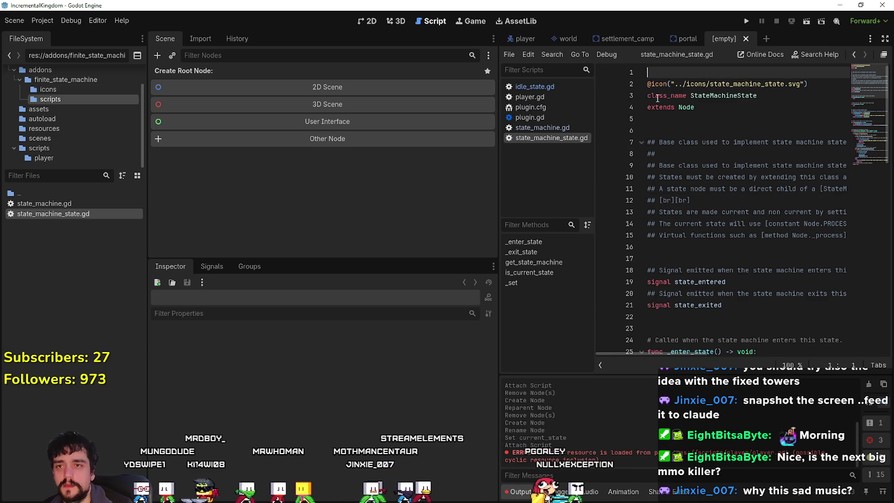
key(Down)
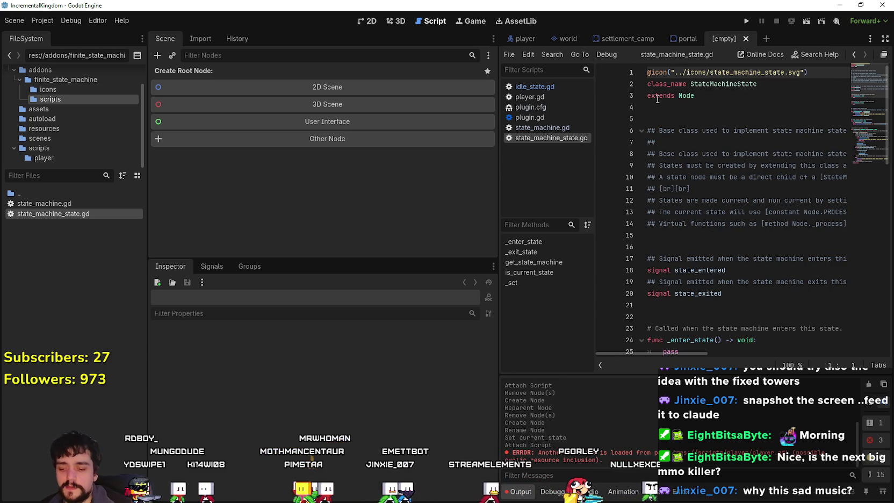
- Switch to the player scene and select its Idle state node
click(521, 39)
click(217, 113)
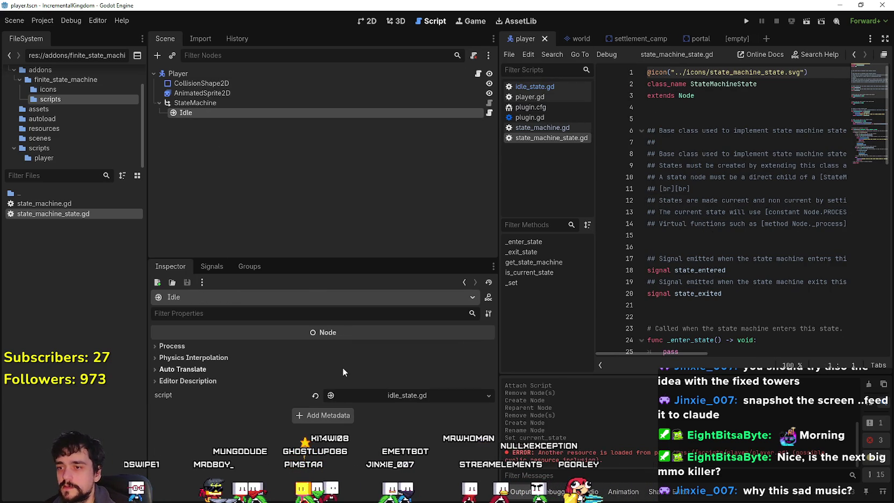
key(alt+Tab)
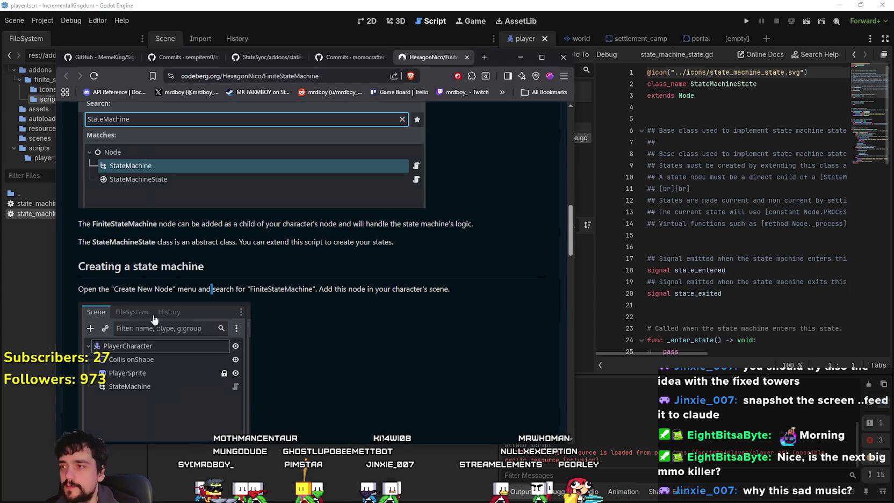
- Scroll through the README's state setup and examples sections
scroll(172, 296, down, 4)
scroll(172, 295, down, 8)
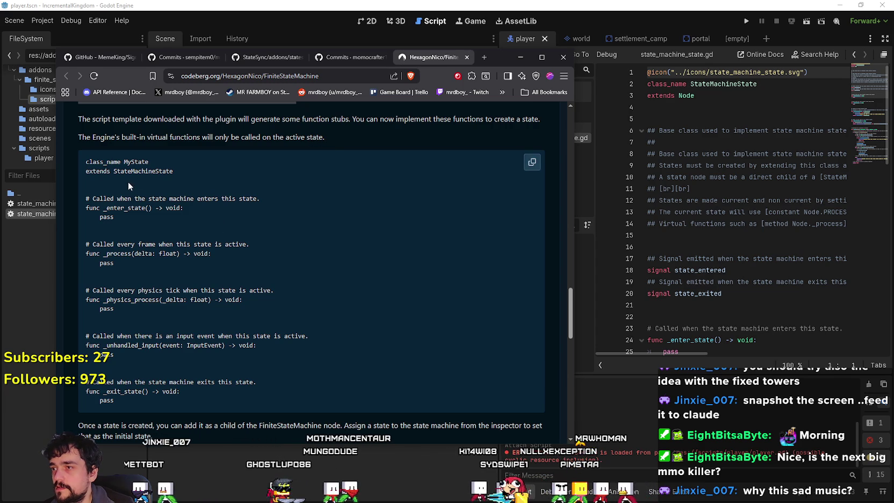
scroll(128, 182, down, 2)
scroll(297, 263, up, 6)
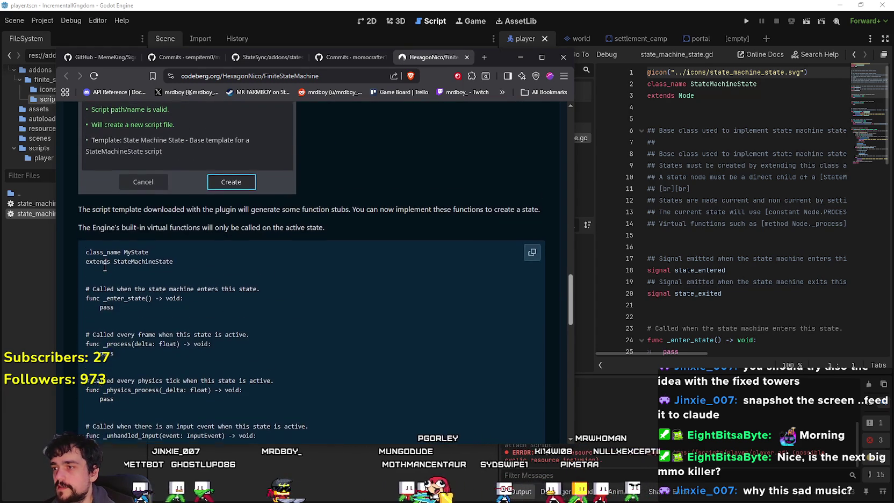
scroll(113, 236, down, 8)
scroll(113, 236, down, 6)
scroll(112, 236, up, 2)
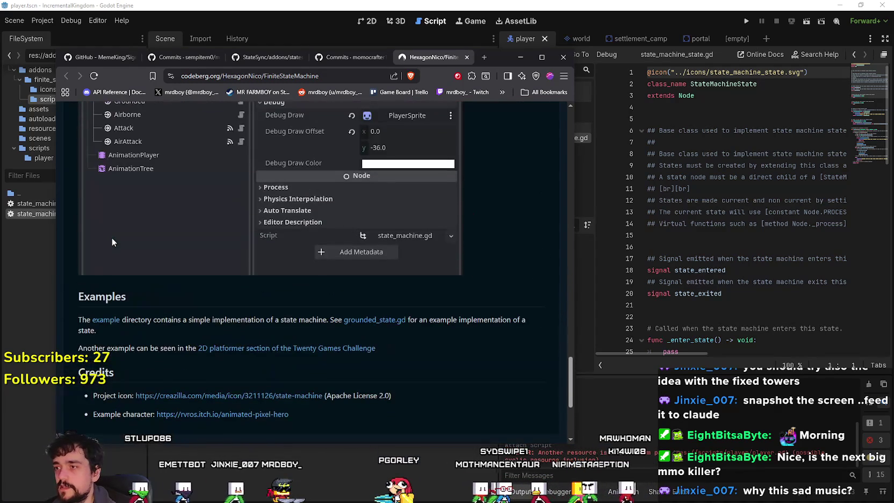
- Open the example link in a new tab, close the 404 page, and return to Godot
right_click(112, 323)
click(141, 331)
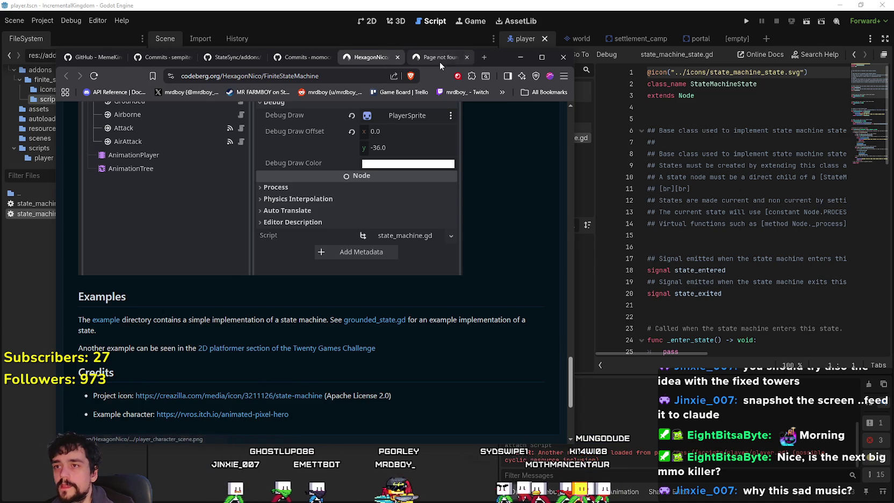
click(436, 57)
click(466, 57)
click(765, 154)
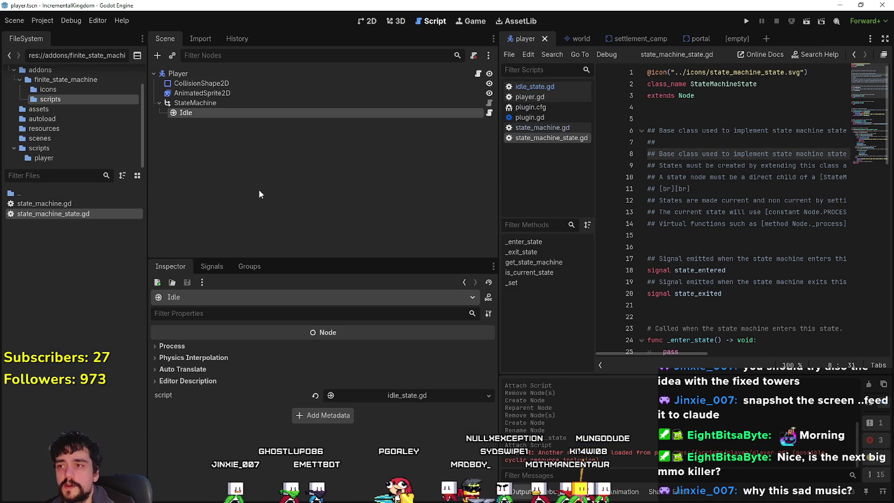
- Paste the state template into idle_state.gd, save it, and rename class_name to player_idle
click(489, 114)
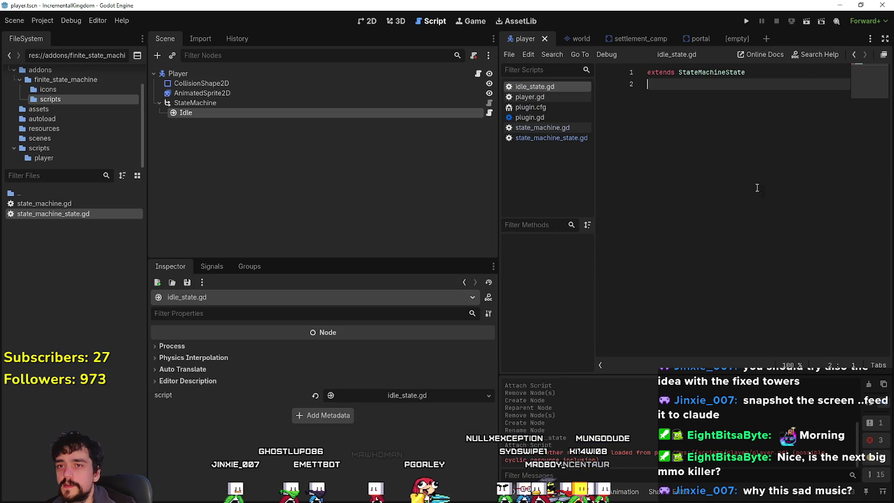
key(shift+Up)
key(ctrl+v)
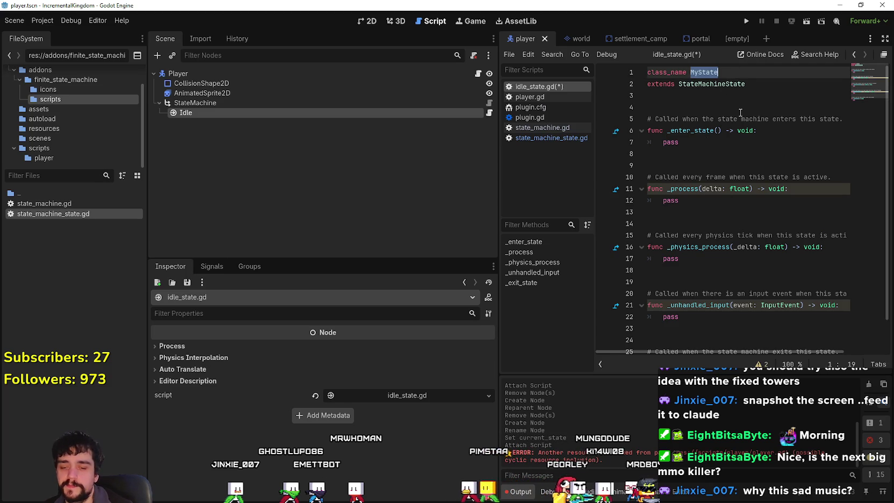
text(Idl)
key(ctrl+s)
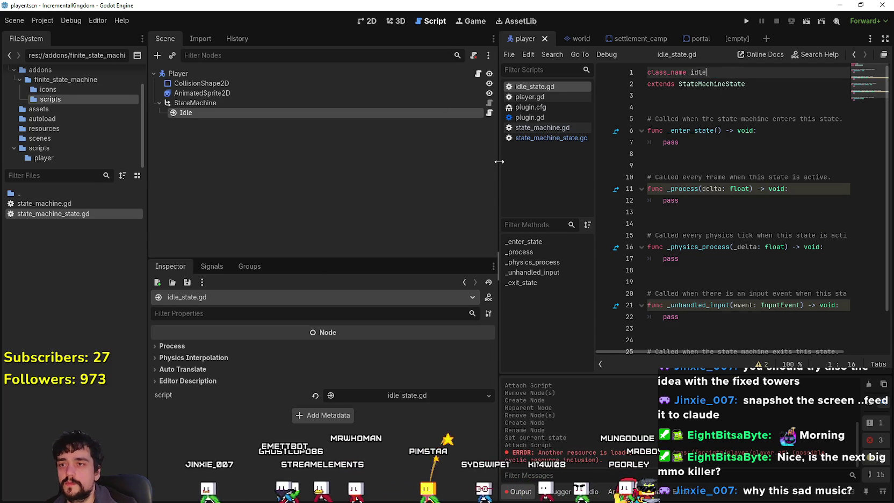
drag(499, 158, 297, 158)
key(BackSpace)
key(BackSpace)
key(BackSpace)
text(player_idle)
key(Down)
key(Down)
key(Down)
scroll(561, 215, down, 1)
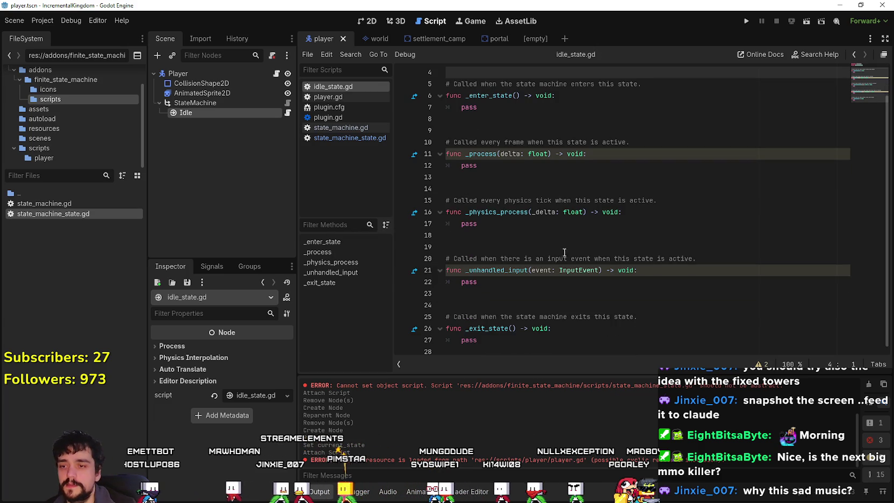
- Reload the current project so the player_idle class is registered
click(554, 280)
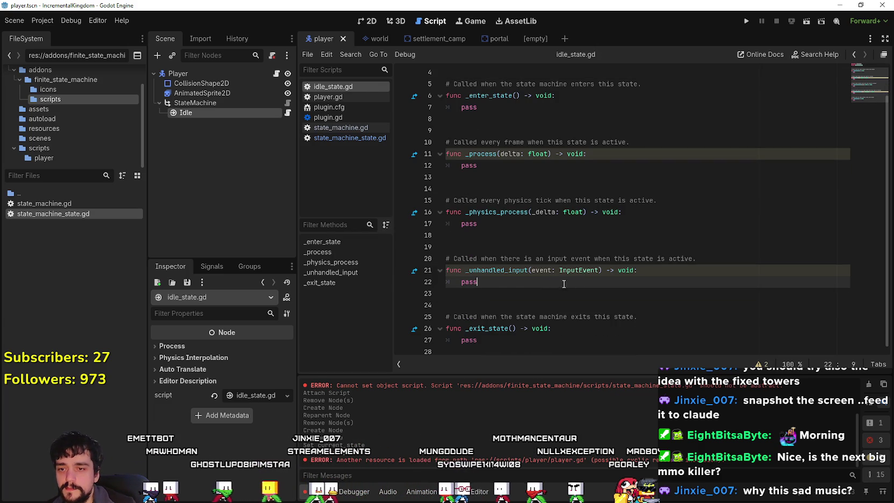
click(42, 20)
click(78, 137)
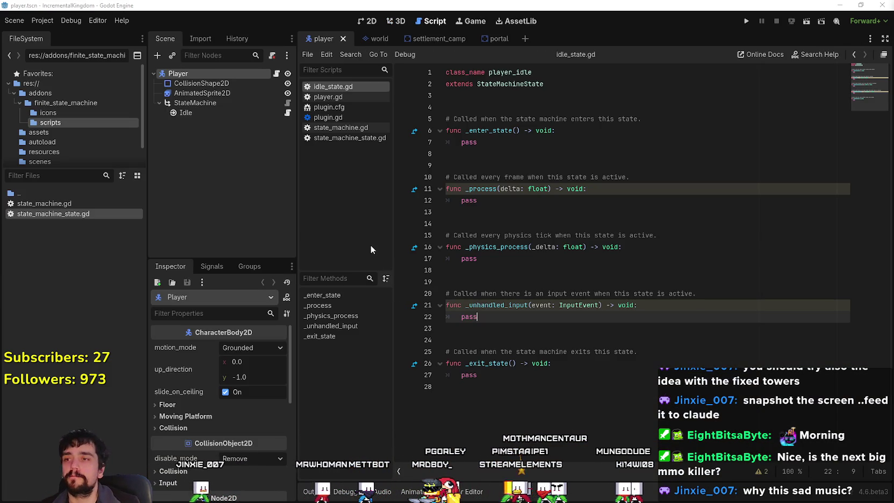
- Go over the exit-state, per-frame and enter-state stub comments in idle_state.gd
click(624, 350)
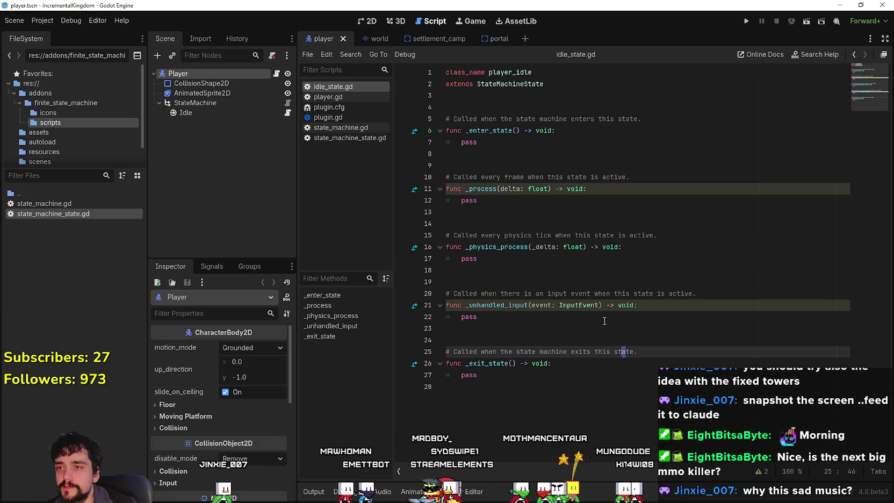
click(505, 154)
click(530, 177)
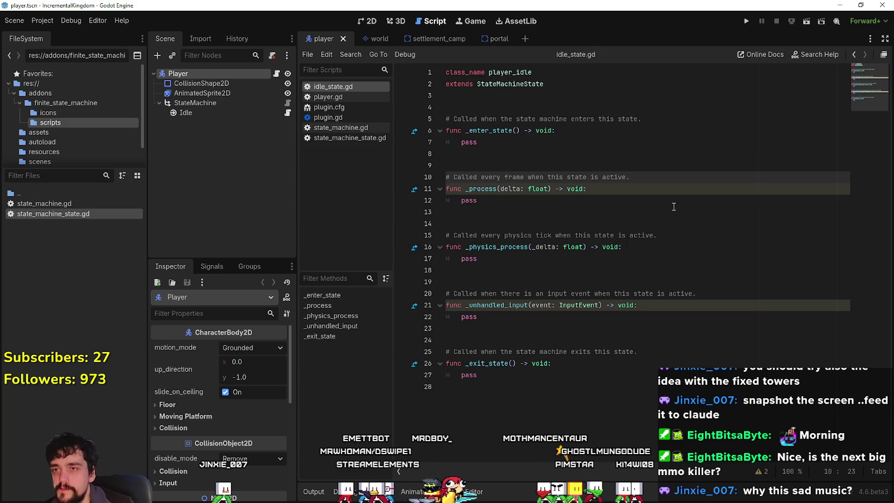
click(690, 165)
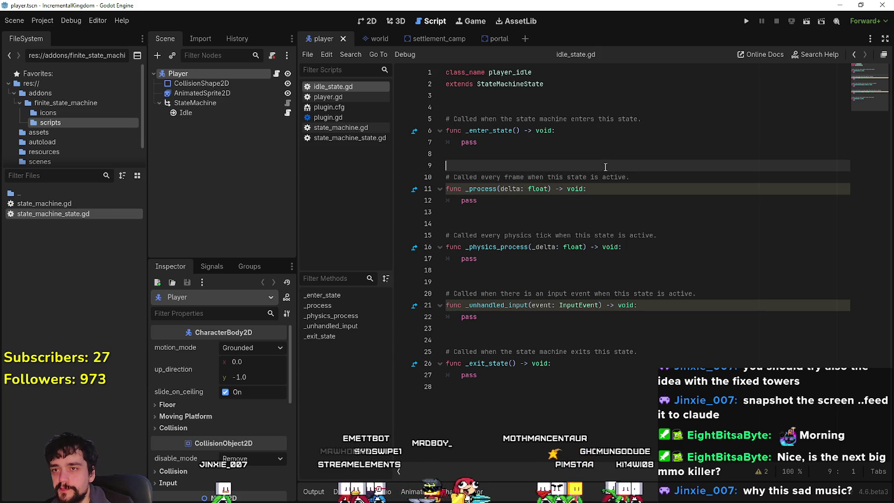
click(701, 119)
key(shift+Up)
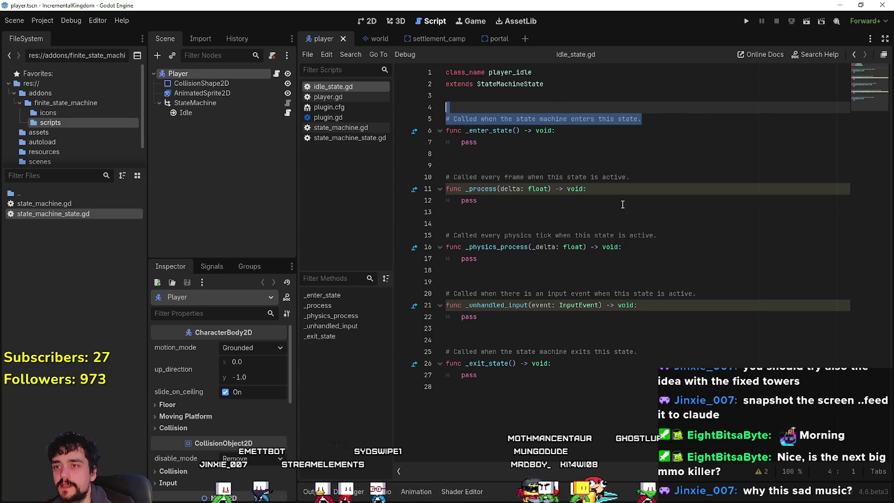
click(622, 204)
- Highlight the per-frame, physics-tick and input-event comments on lines 10, 15 and 20
drag(661, 177, 445, 176)
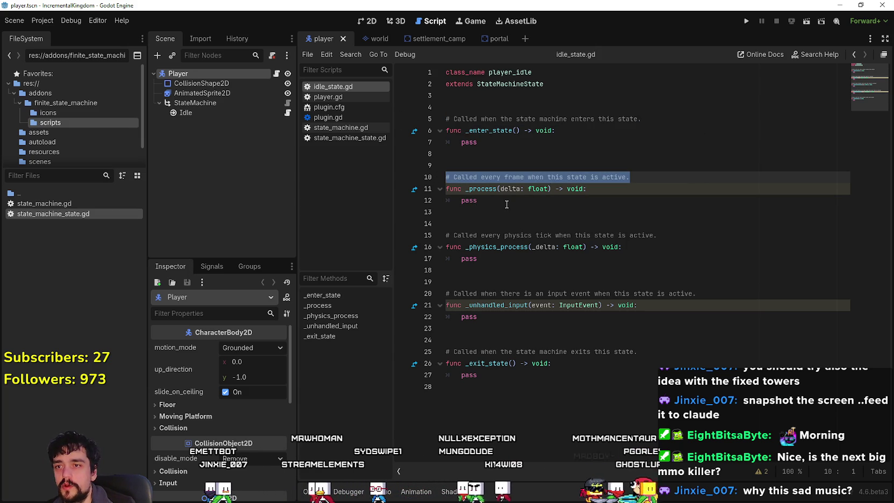
click(588, 200)
mouse_move(685, 238)
mouse_down()
mouse_move(483, 259)
mouse_move(537, 236)
mouse_move(430, 235)
mouse_up()
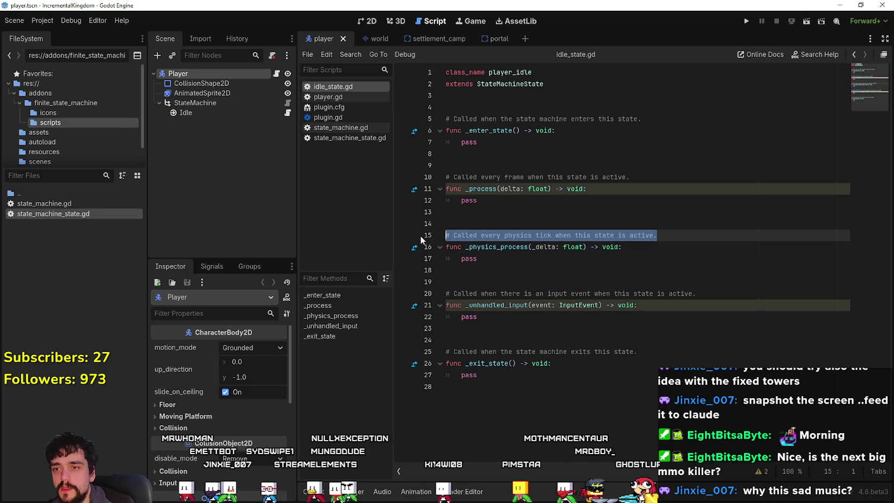
click(580, 269)
drag(696, 293, 433, 293)
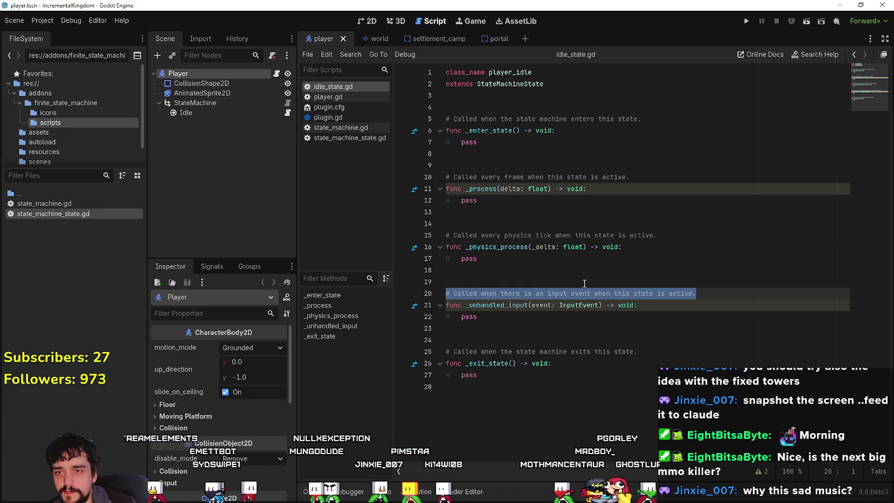
click(583, 340)
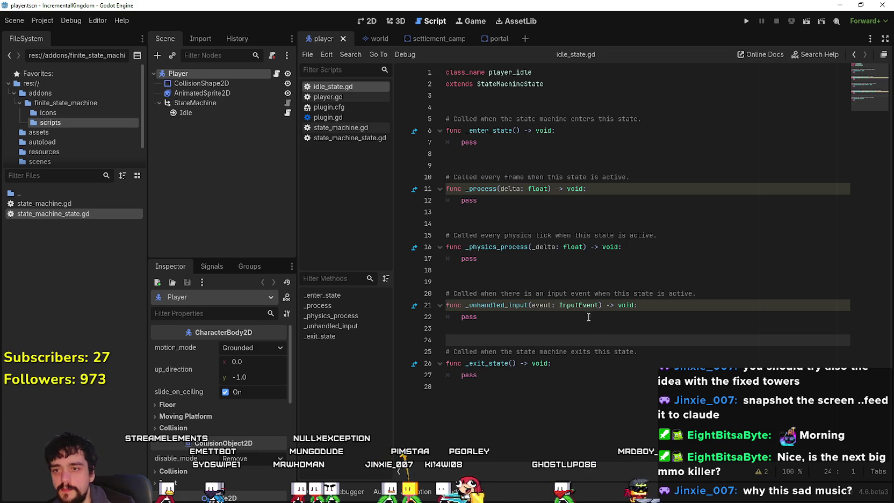
click(520, 293)
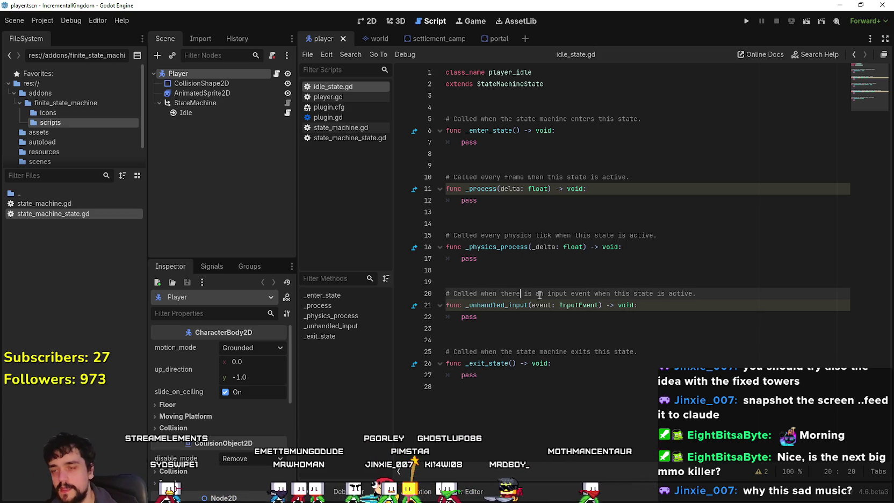
key(Up)
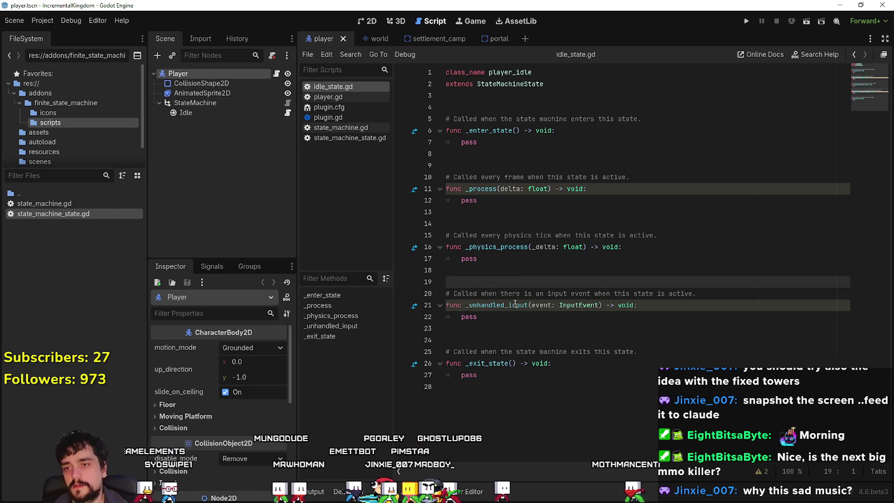
click(559, 339)
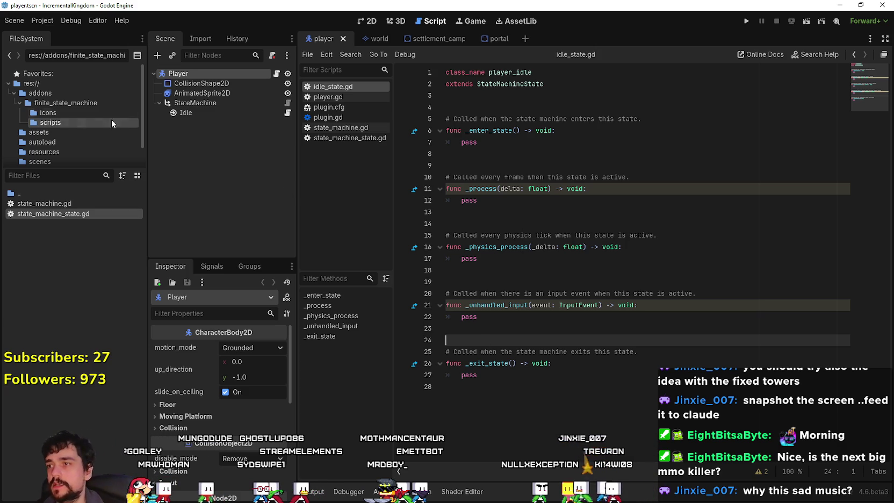
- Add a StateMachineState child named Walk under StateMachine
click(179, 103)
click(188, 112)
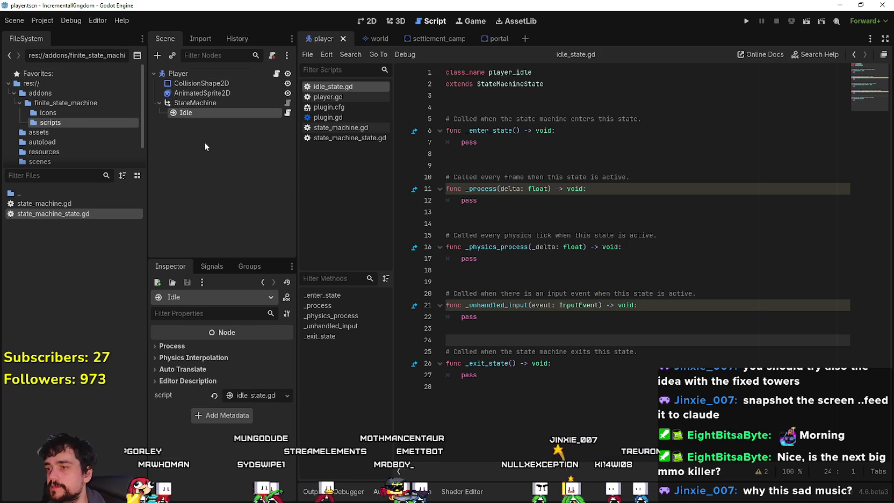
click(193, 103)
right_click(192, 104)
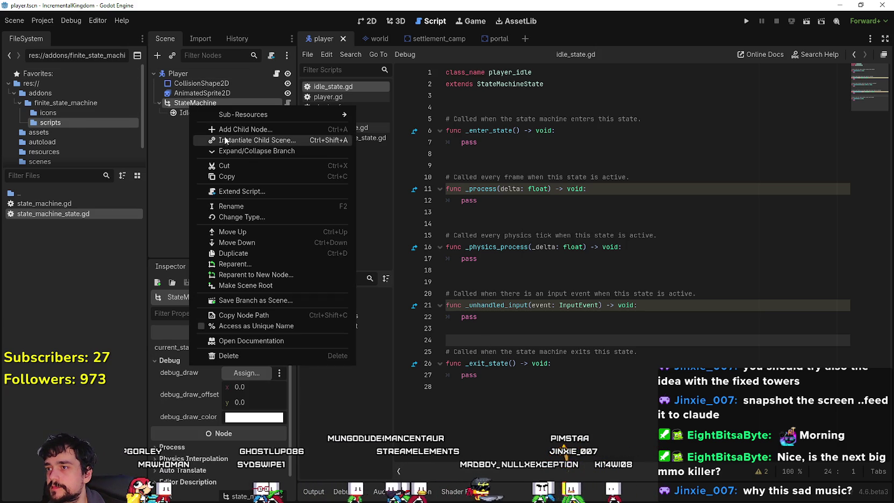
click(231, 115)
text(State)
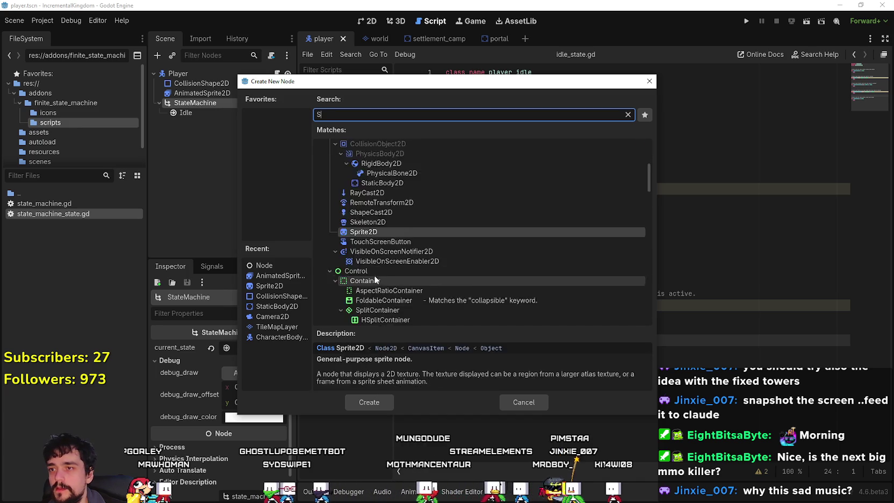
click(380, 256)
click(370, 402)
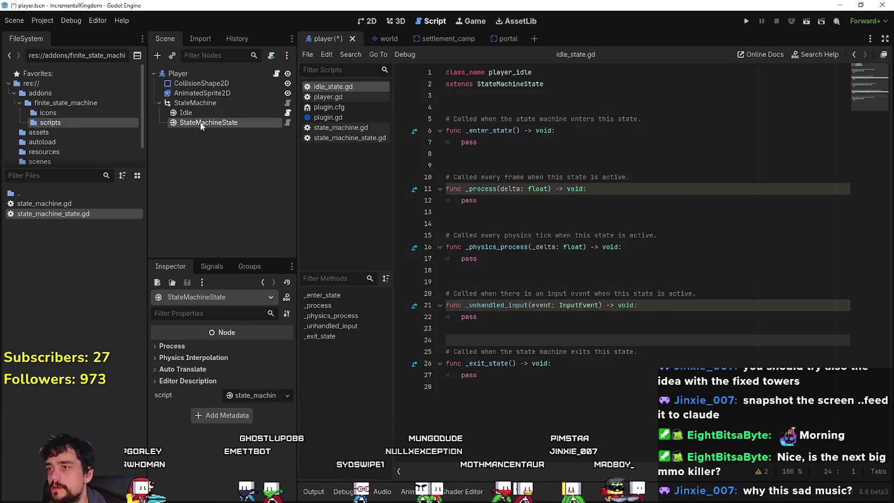
key(F2)
text(Walk)
key(Return)
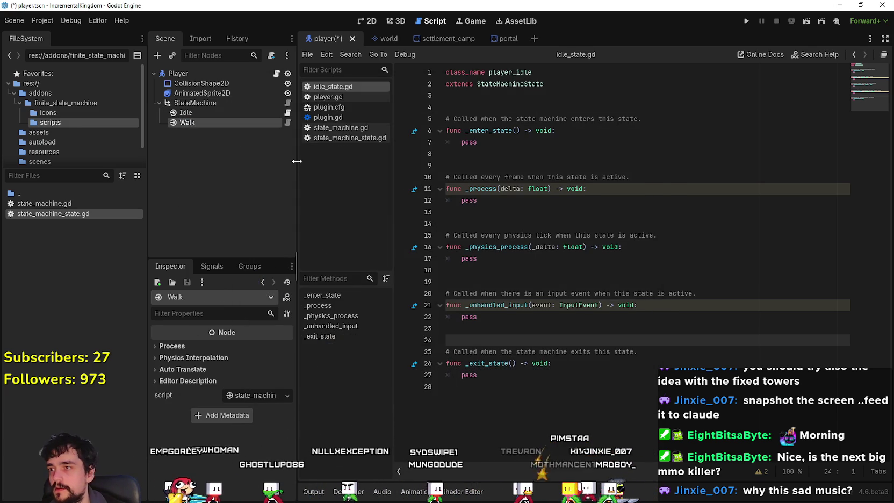
- Create Walk's script at res://scripts/player/walk_state.gd, extending StateMachineState
right_click(212, 121)
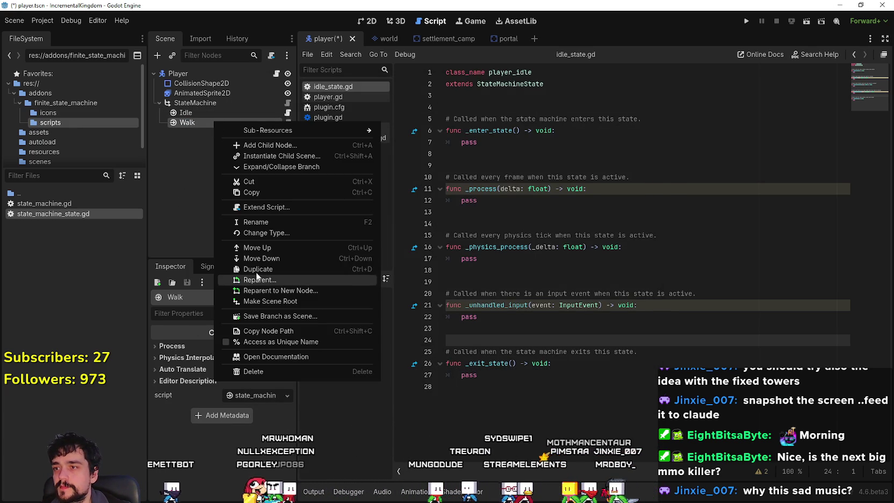
click(277, 212)
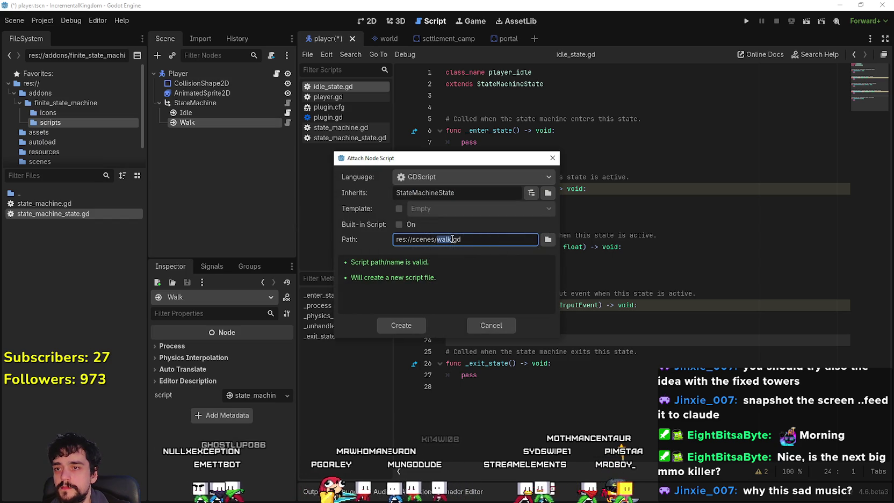
click(452, 239)
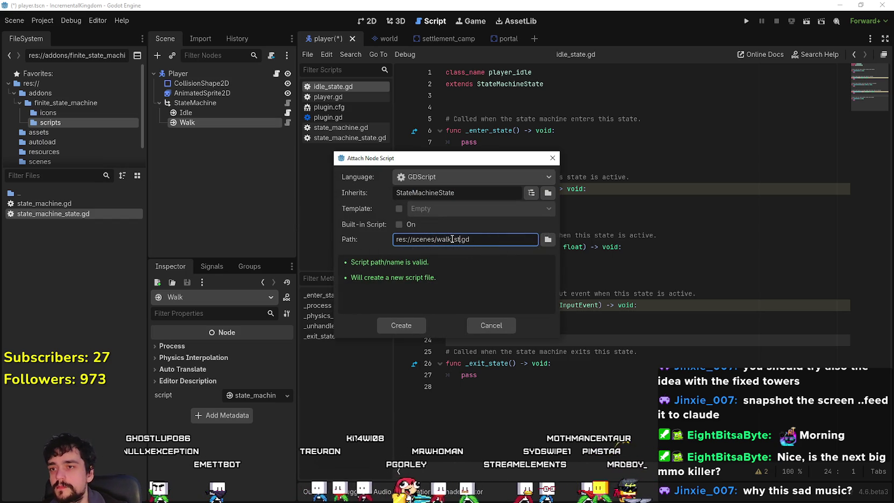
click(547, 240)
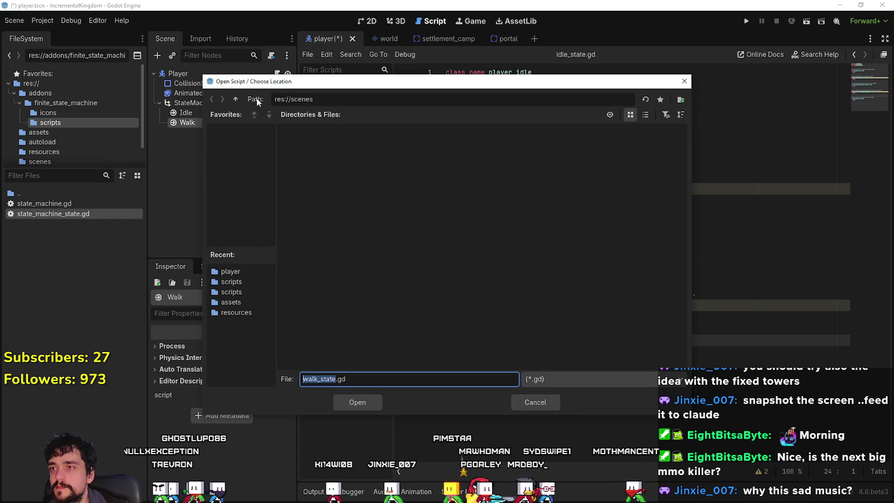
click(235, 99)
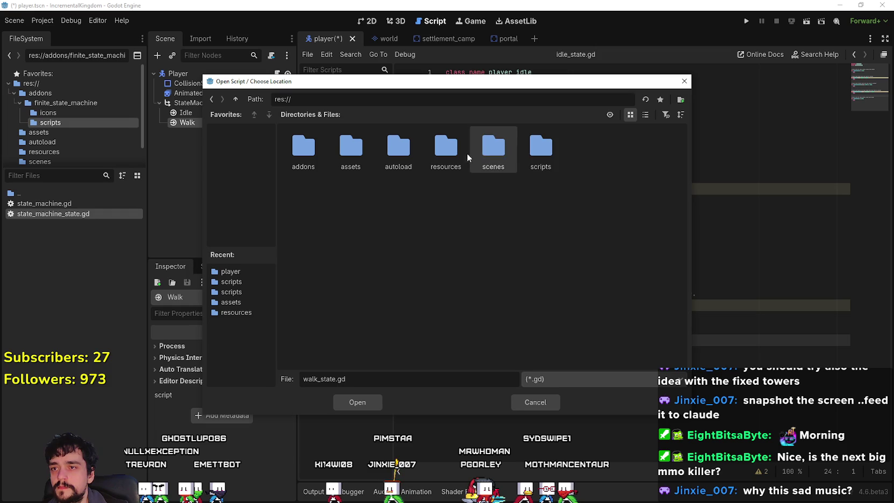
double_click(534, 156)
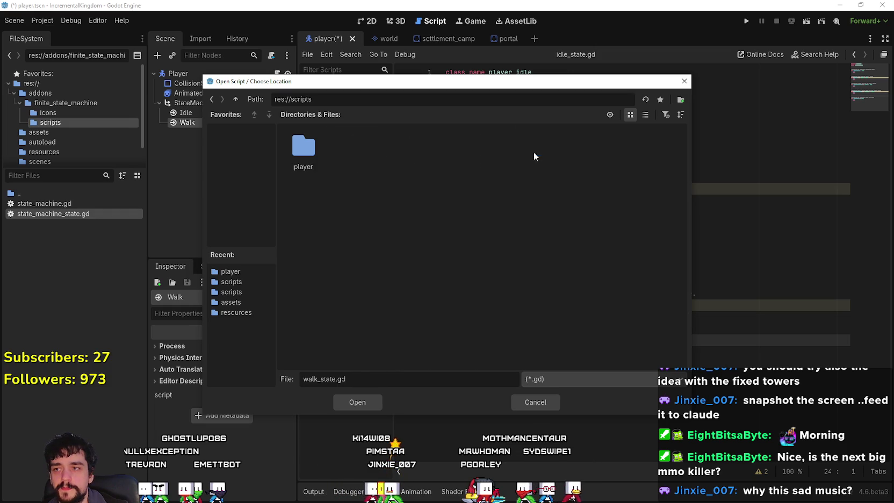
click(352, 402)
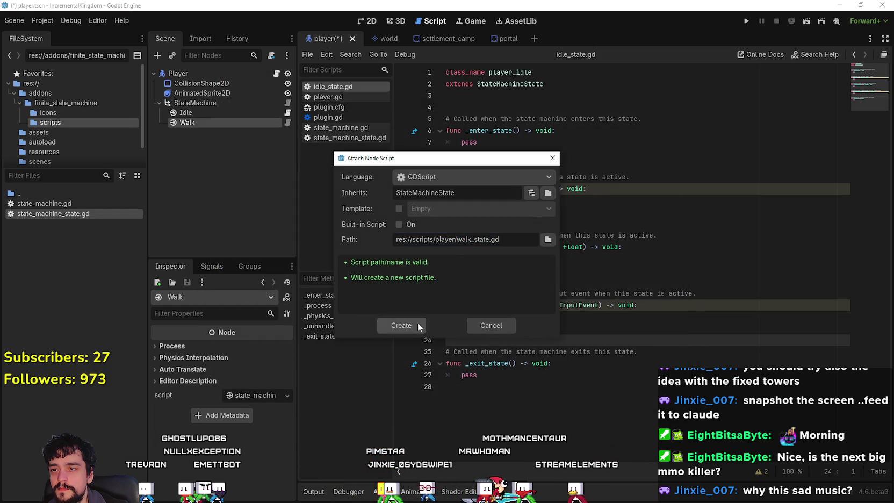
click(402, 322)
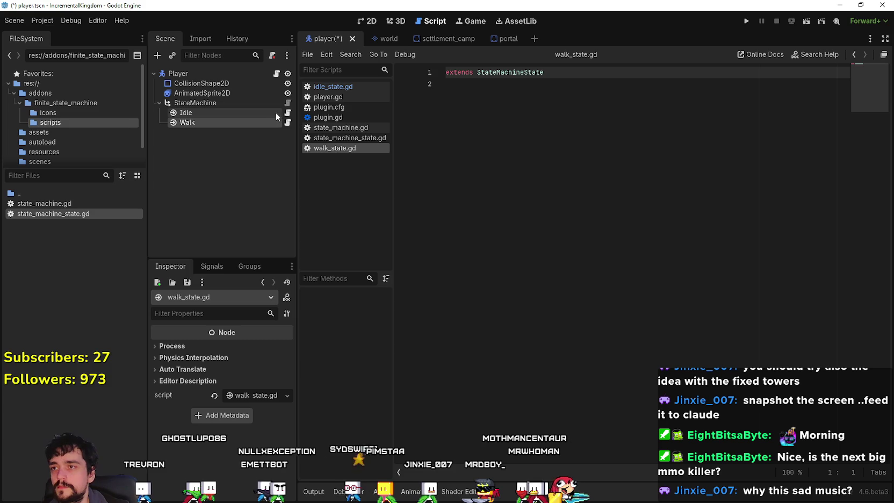
- Copy idle_state.gd's template into walk_state.gd, rename the class to player_walk, and save
click(287, 112)
mouse_move(620, 389)
mouse_down()
mouse_move(446, 131)
mouse_move(431, 86)
mouse_up()
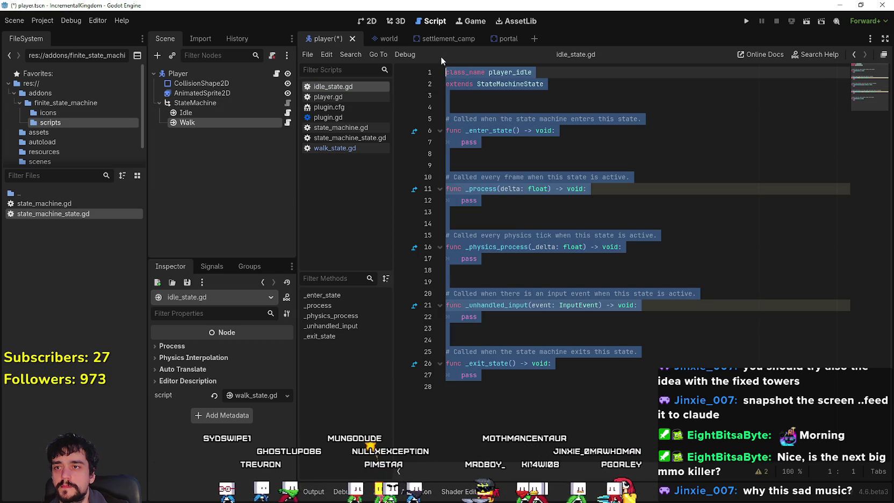
click(287, 123)
key(ctrl+a)
text(class_name player_idle extends StateMachineState   # Called when the state machine enters this state. func _enter_state() -> void: 	pass   # Called every frame when this state is active. func _process(delta: float) -> void: 	pass   # Called every physics tick when this state is active. func _physics_process(_delta: float) -> void: 	pass   # Called when there is an input event when this state is active. func _unhandled_input(event: InputEvent) -> void: 	pass   # Called when the state machine exits this state. func _exit_state() -> void: 	pass)
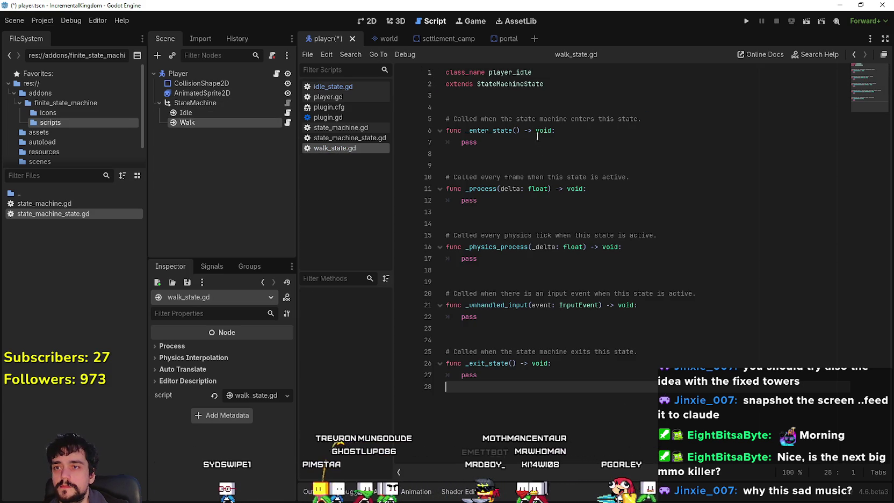
click(529, 71)
drag(529, 72, 518, 72)
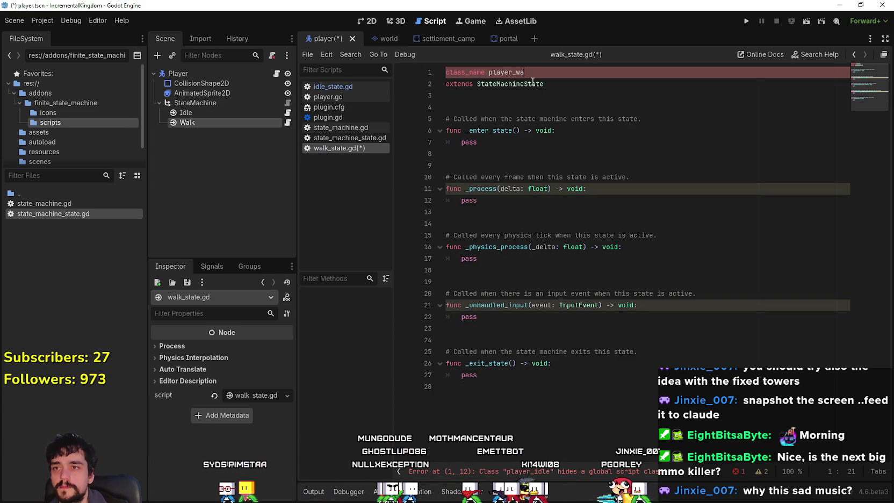
text(l)
click(559, 103)
key(ctrl+s)
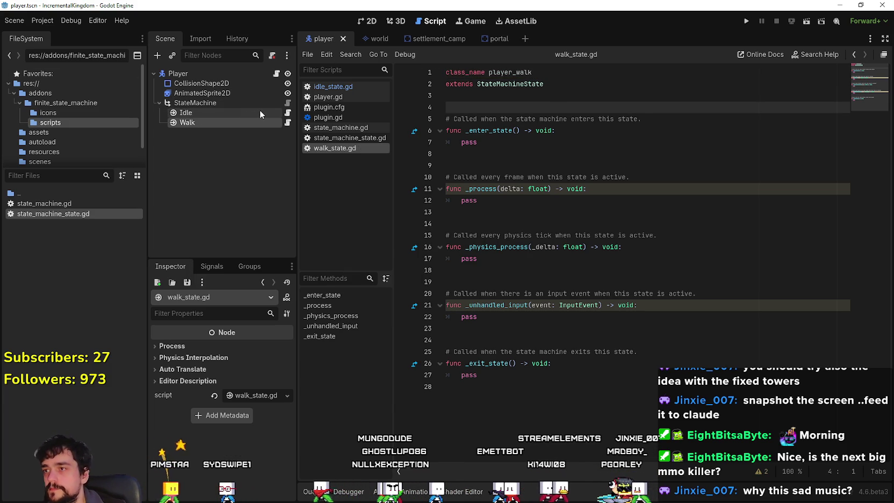
- Reopen the Idle node's idle_state.gd and put the caret in its enter-state function
click(264, 110)
click(289, 113)
click(711, 208)
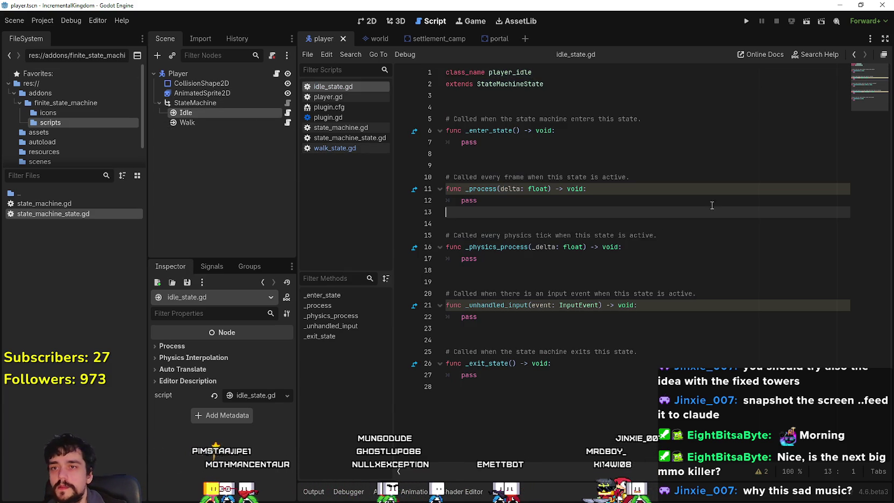
click(365, 22)
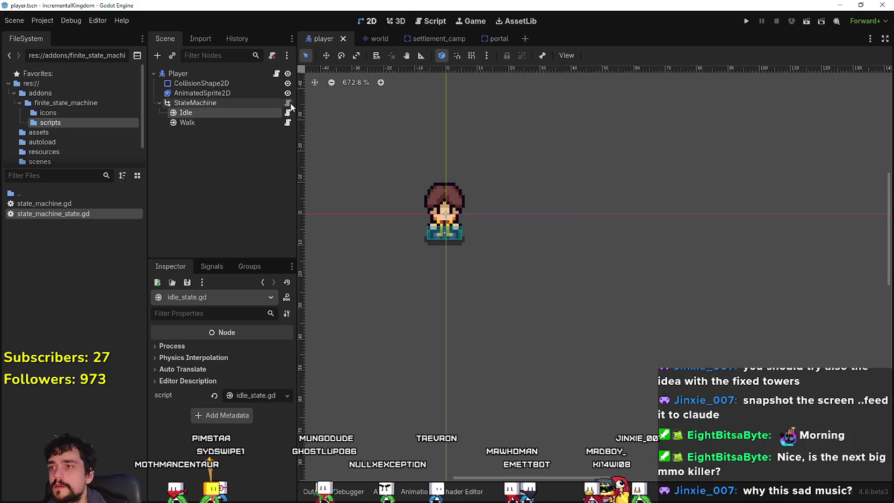
click(289, 113)
click(574, 142)
click(570, 131)
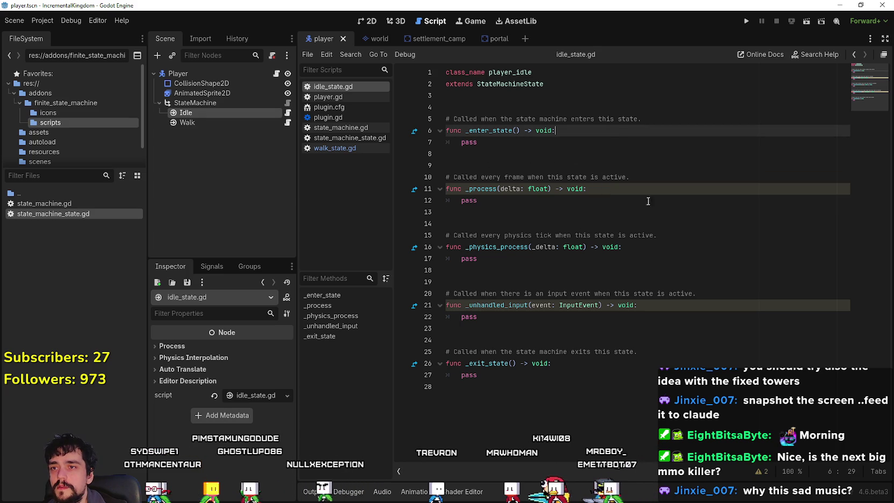
- Check idle_state.gd's StateMachineState base class, select the Idle node, then switch to the README in the browser
click(594, 144)
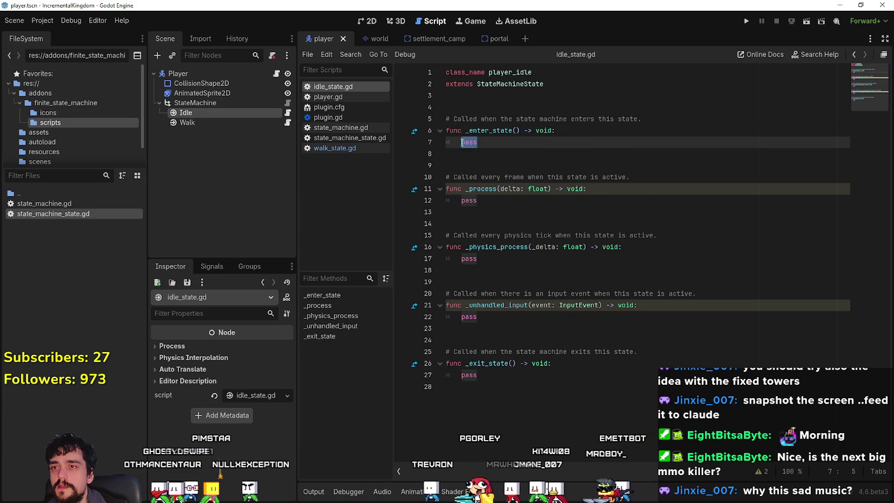
double_click(522, 85)
click(606, 220)
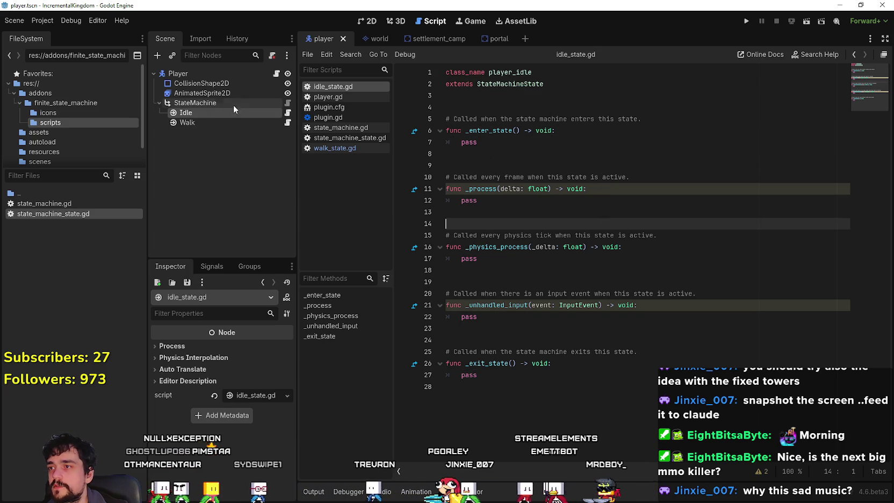
click(186, 73)
click(215, 114)
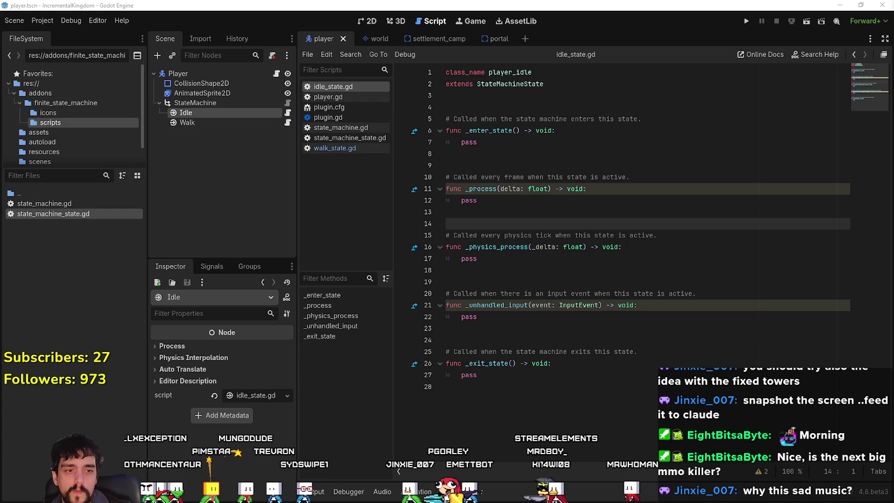
key(alt+Tab)
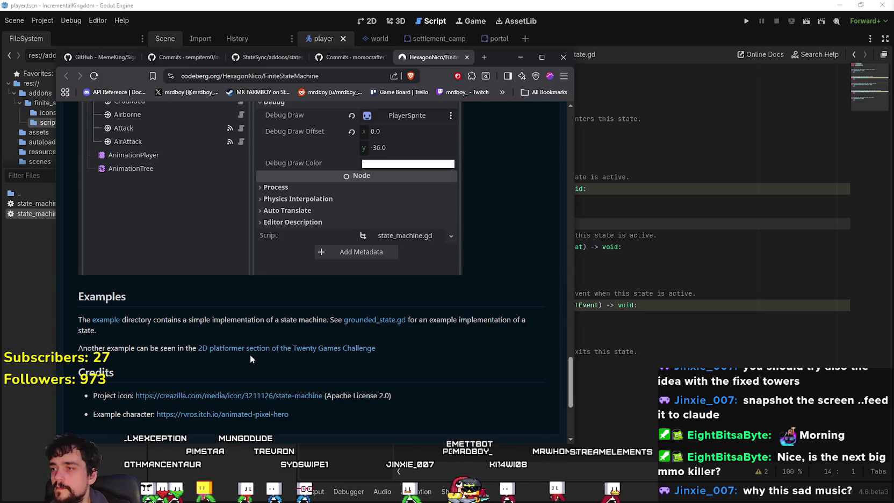
- Scroll the README up to the Debug Draw settings screenshot, then return to Godot's 2D workspace
scroll(429, 384, up, 3)
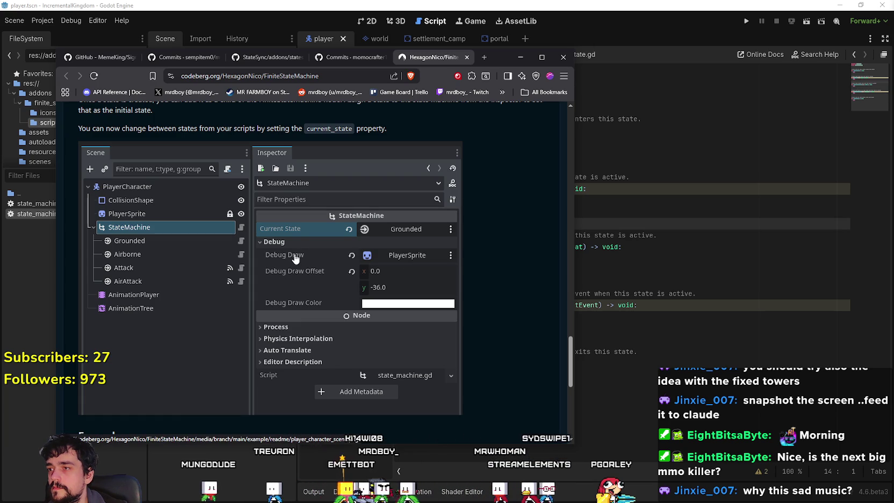
key(alt+Tab)
click(378, 22)
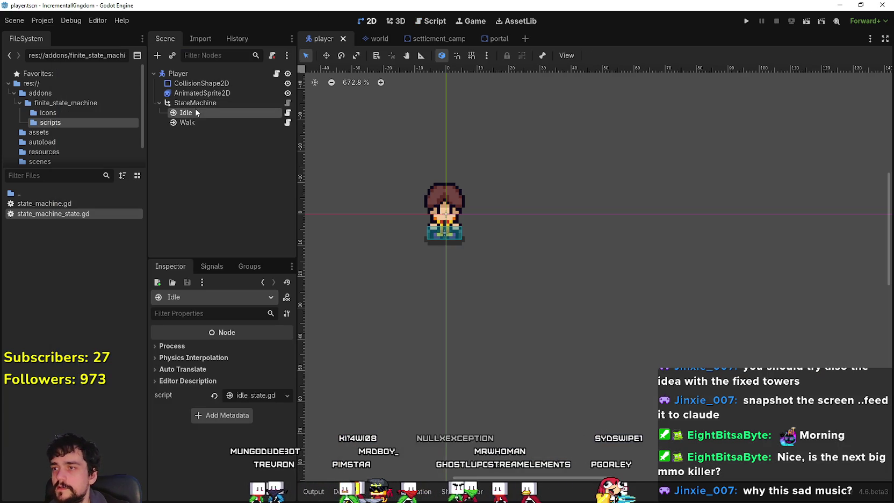
- Assign AnimatedSprite2D as the StateMachine's debug_draw node
click(209, 104)
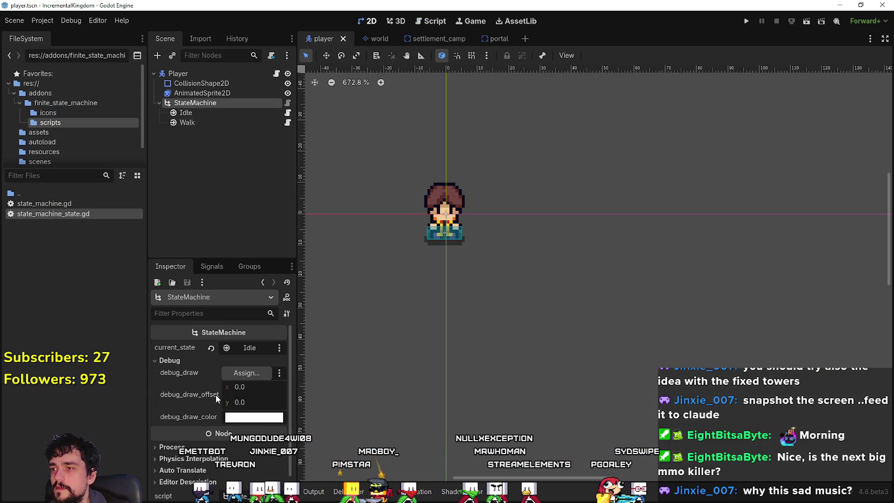
click(241, 379)
click(409, 154)
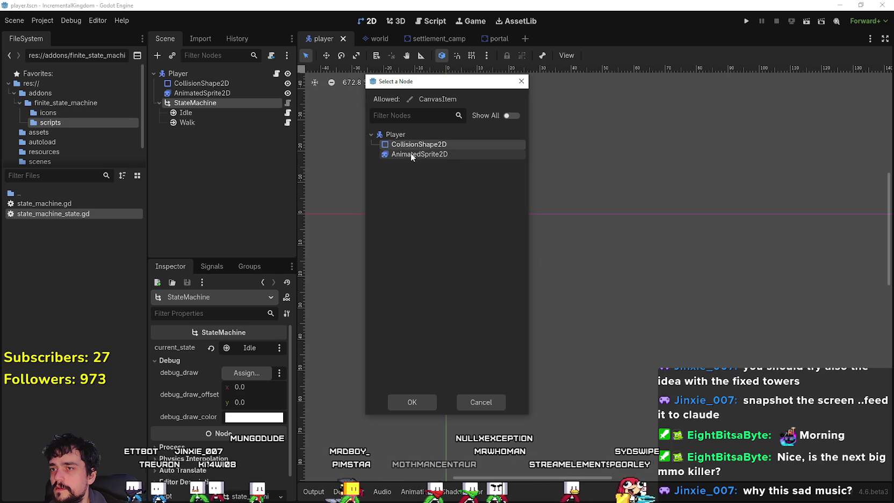
key(alt+Tab)
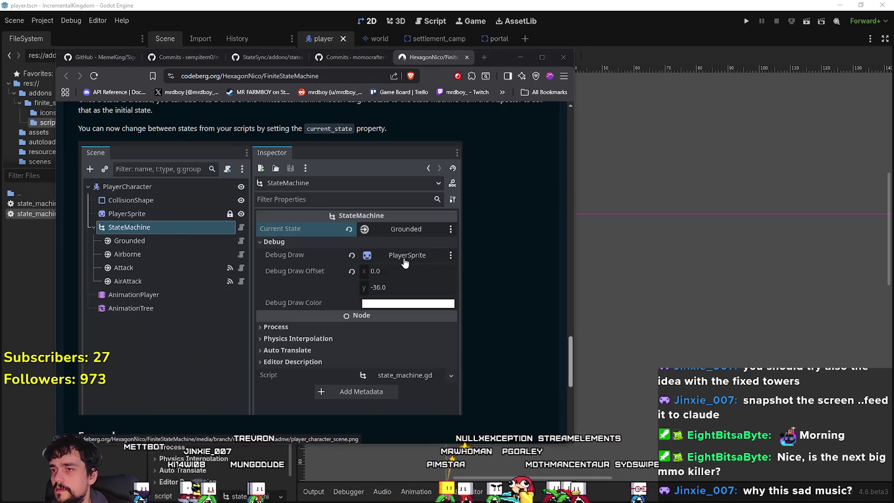
key(alt+Tab)
click(389, 401)
- Set debug_draw_offset to 1.215, 11.68 and run the player scene
scroll(392, 204, up, 1)
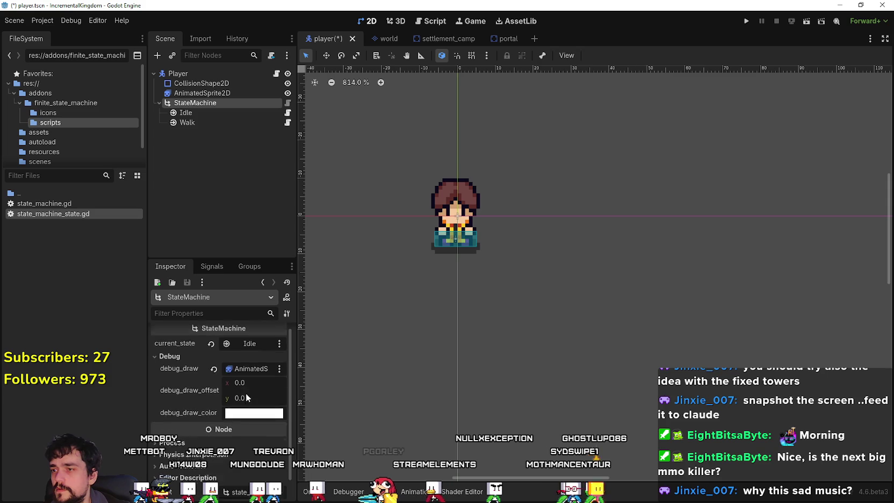
drag(240, 388, 252, 389)
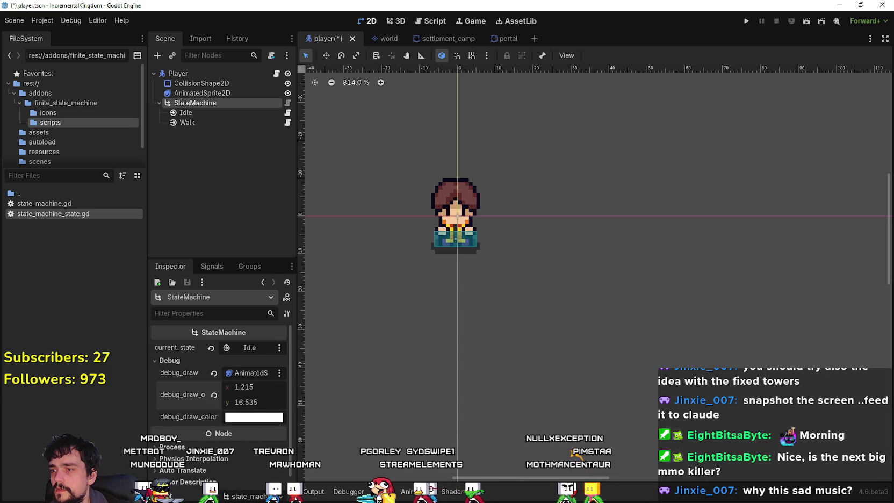
click(806, 23)
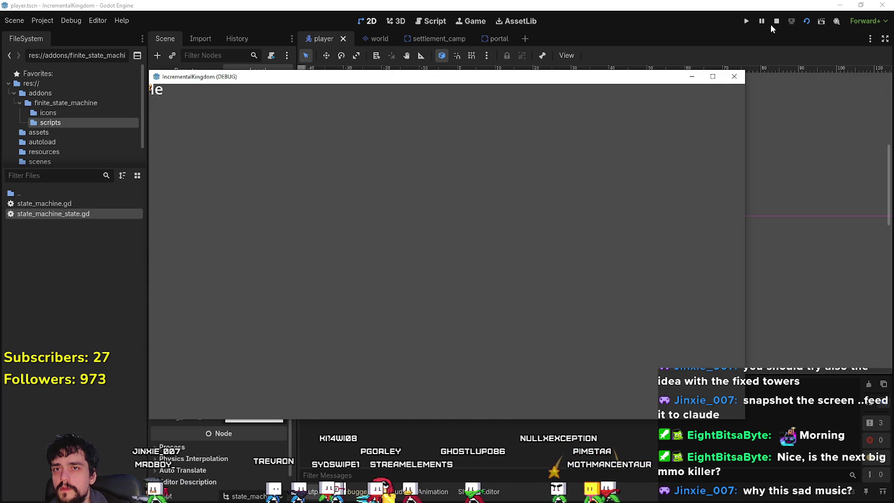
- Stop the game, run the world scene to see the Idle label, then return to the player scene
click(776, 21)
click(376, 38)
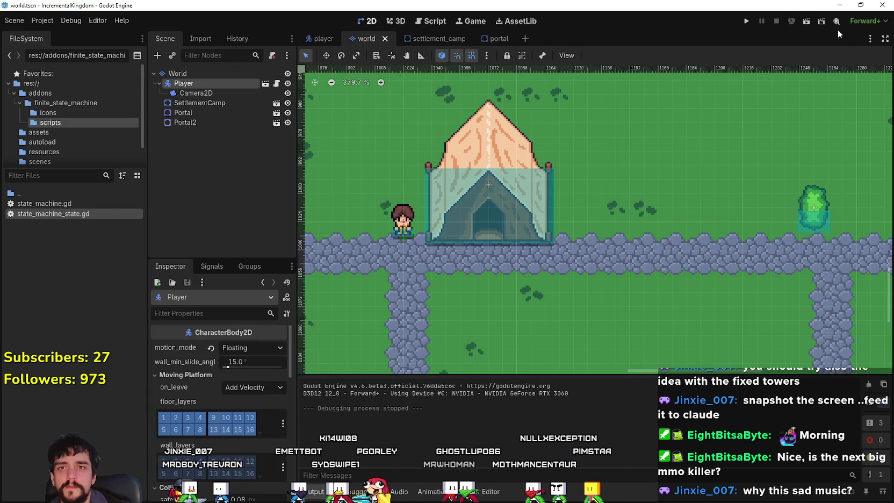
click(807, 23)
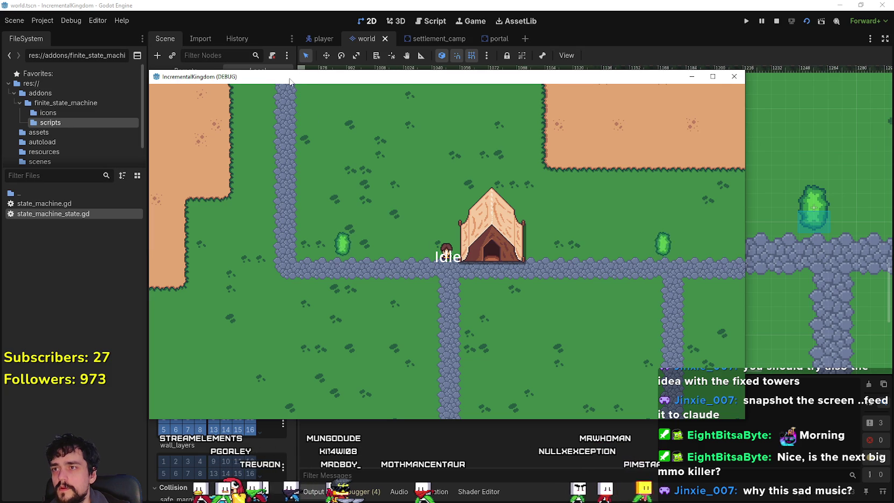
key(alt+Tab)
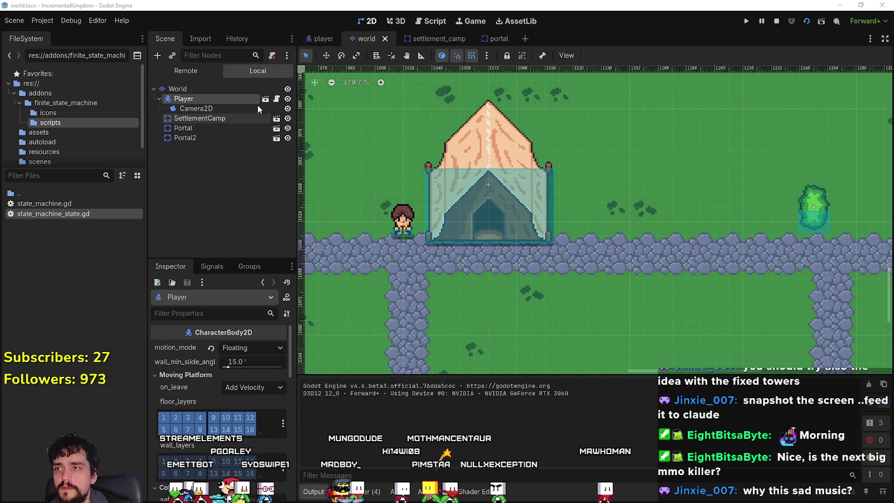
click(316, 40)
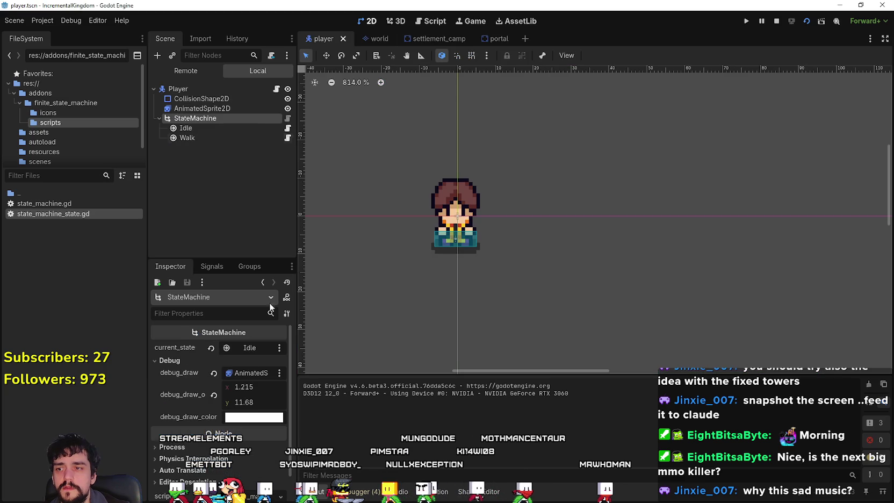
- Set debug_draw_offset to -2.26, -18.395 and make the StateMachine debug-draw on the Player node
mouse_move(233, 402)
mouse_down()
mouse_move(274, 403)
mouse_move(233, 402)
mouse_move(242, 387)
mouse_move(263, 387)
mouse_move(237, 387)
mouse_up()
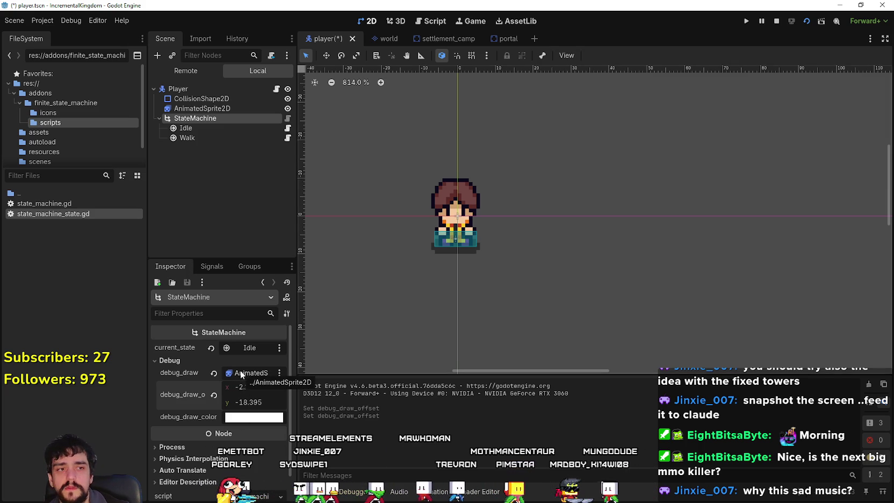
mouse_move(186, 377)
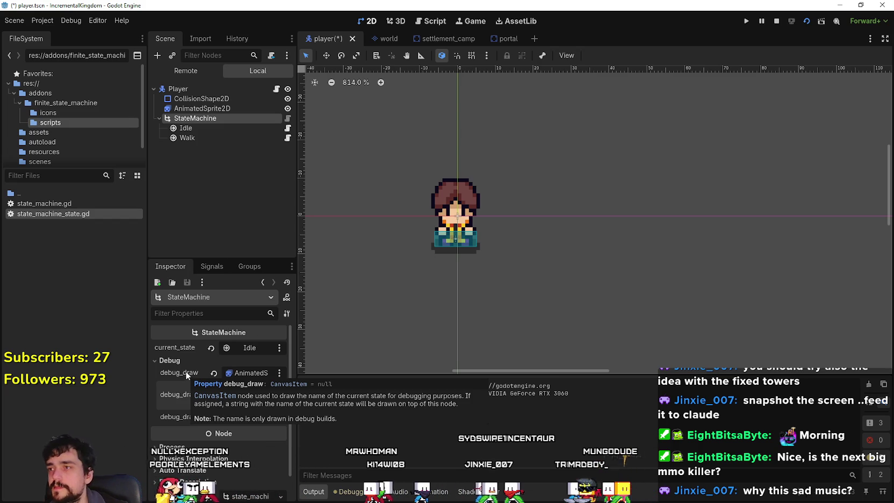
click(214, 373)
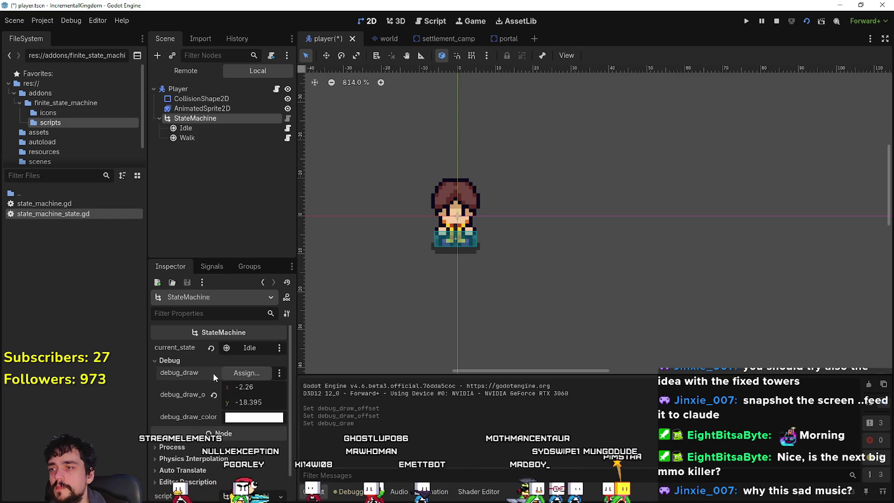
click(230, 372)
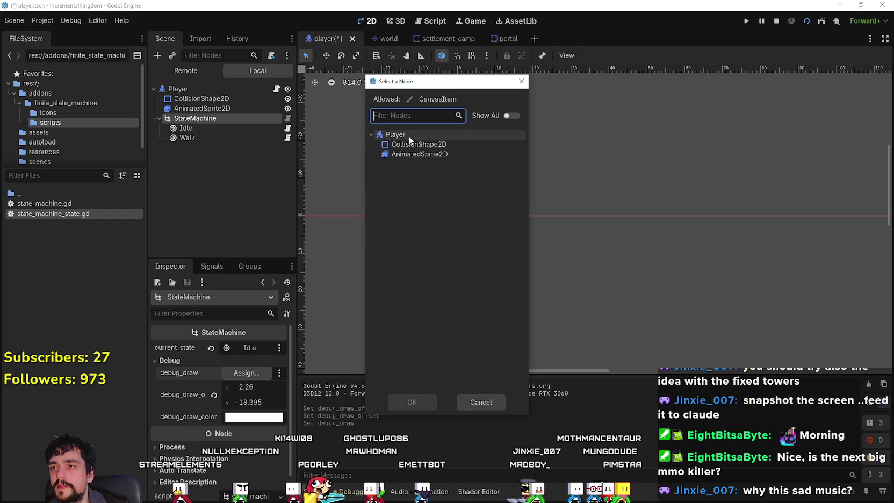
double_click(397, 135)
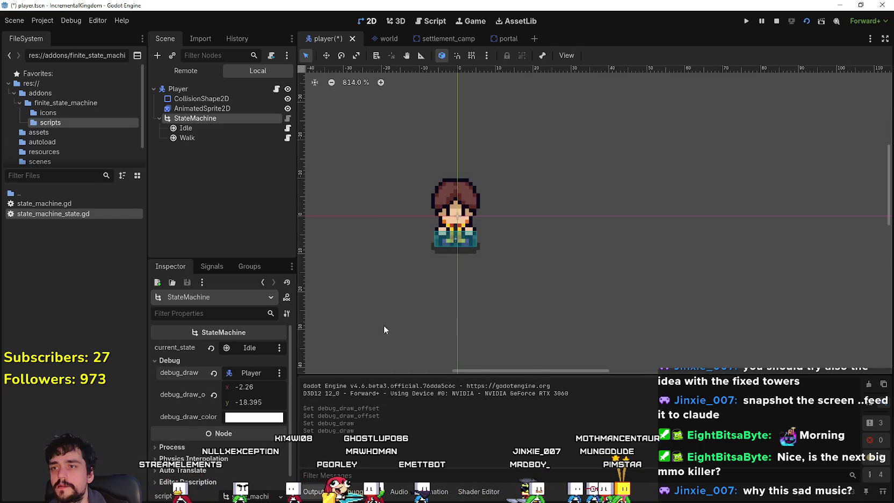
- Rerun the world scene to confirm the Idle label above the player, then return to the player tab
click(776, 21)
click(386, 38)
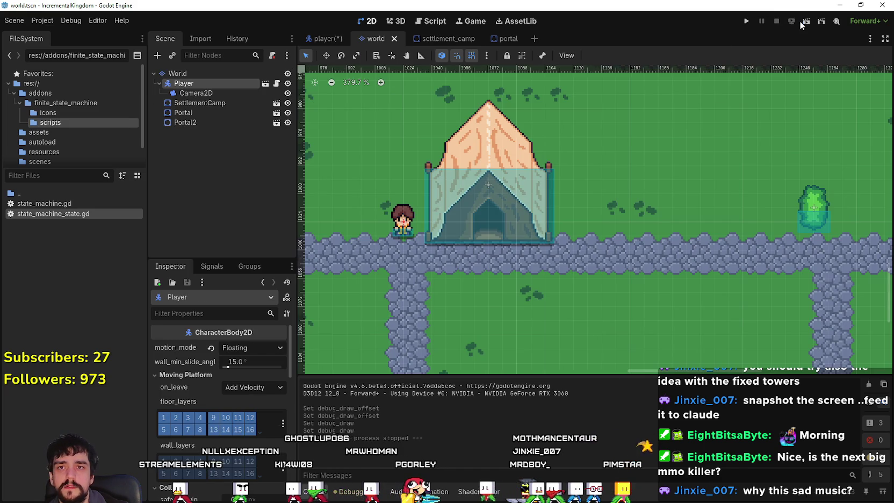
click(800, 21)
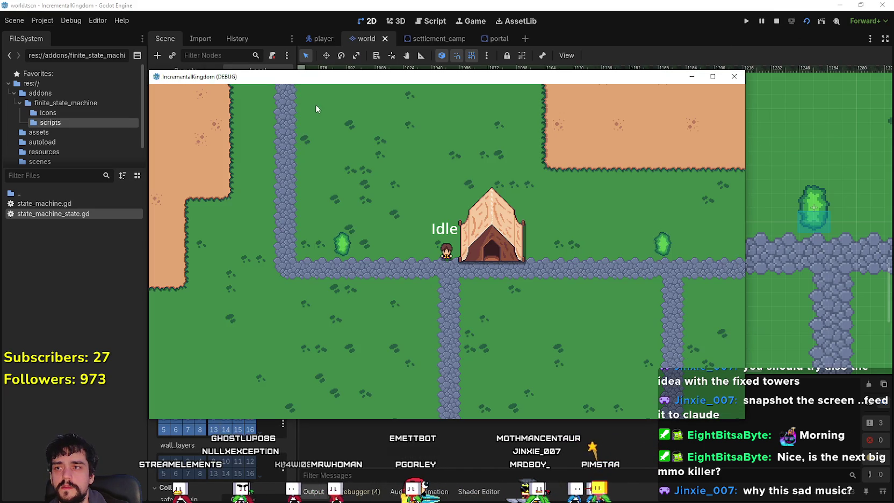
click(777, 22)
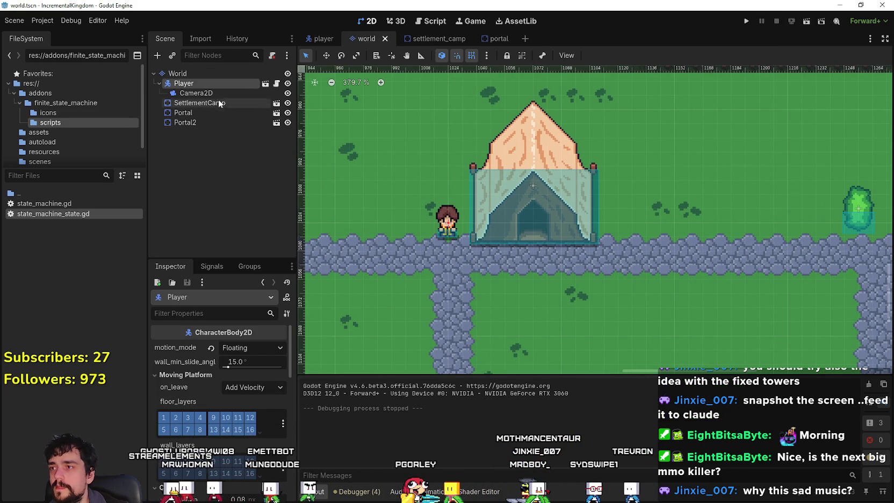
click(215, 103)
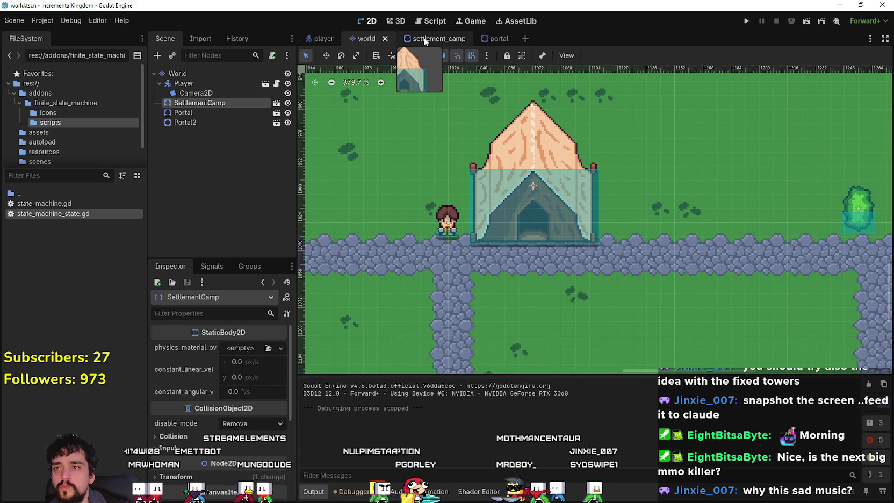
click(319, 39)
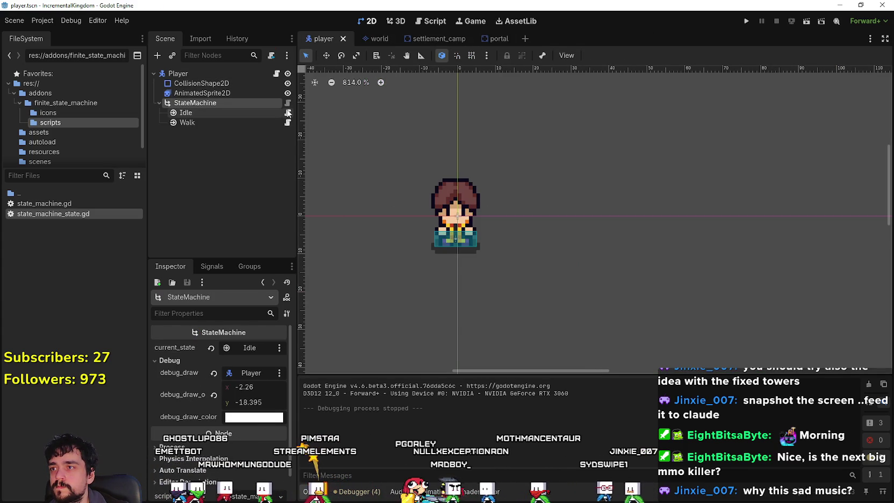
- Open idle_state.gd from the Idle node, then launch the MR FARMBOY game with F5
click(287, 113)
click(634, 135)
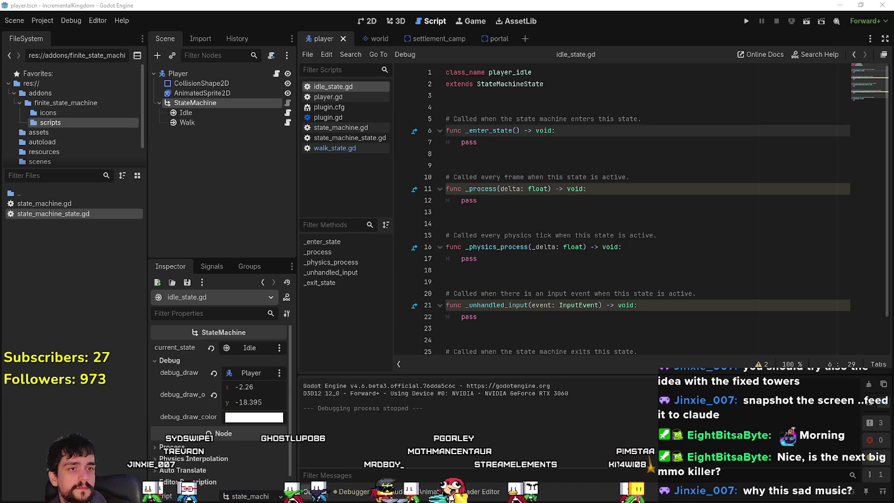
key(F5)
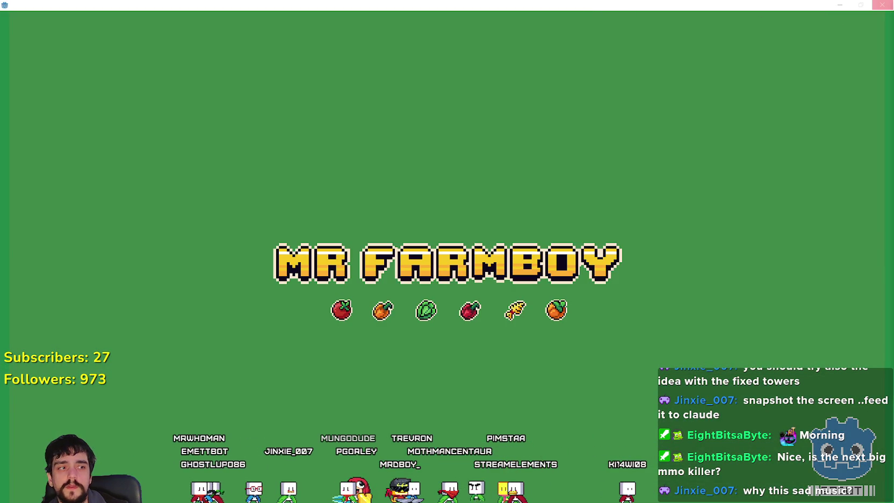
- Get past the MR FARMBOY splash, then open Dreadmyst's Community Hub from the Steam Library
click(882, 5)
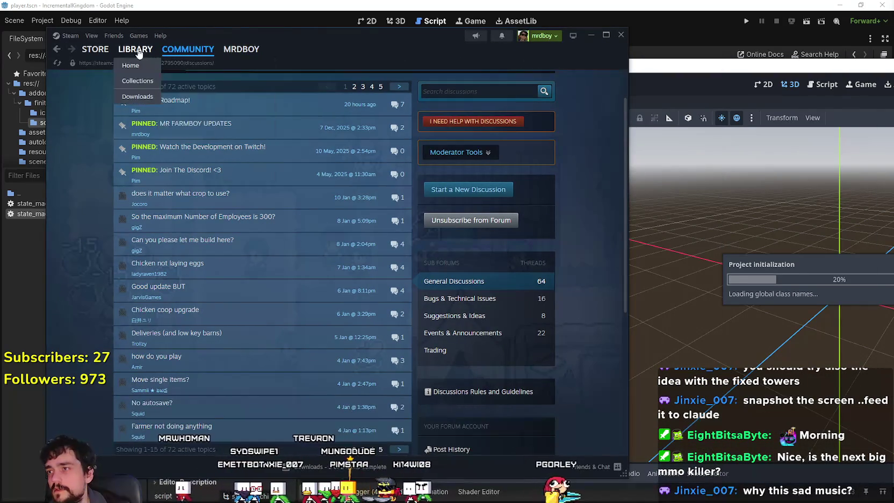
click(135, 49)
click(169, 165)
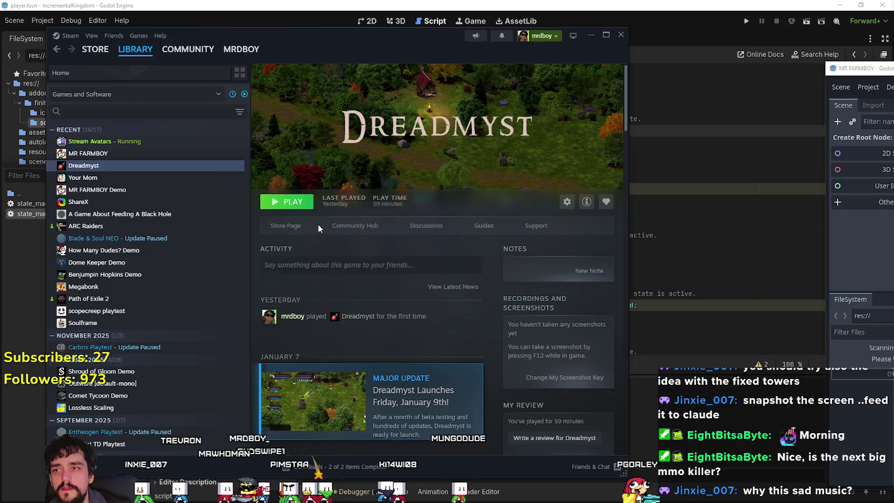
click(347, 226)
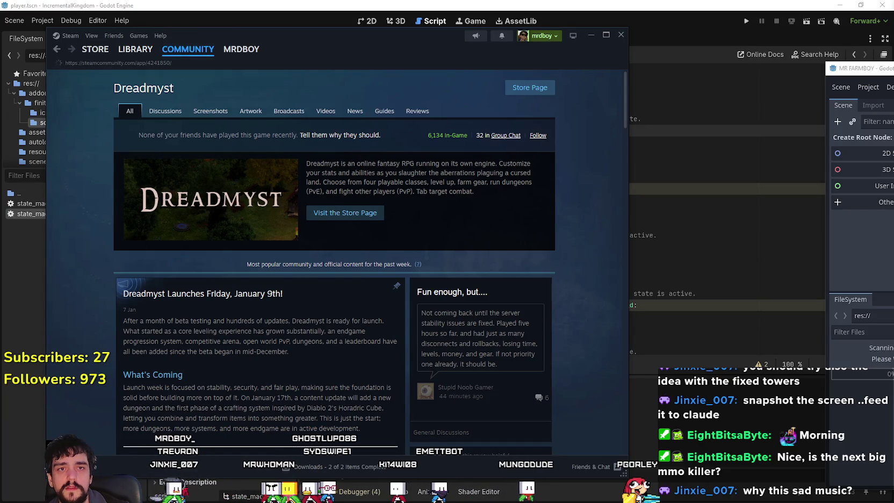
- Scroll through the hub's launch news, discussions, guides, screenshots and First Look video
scroll(572, 253, down, 5)
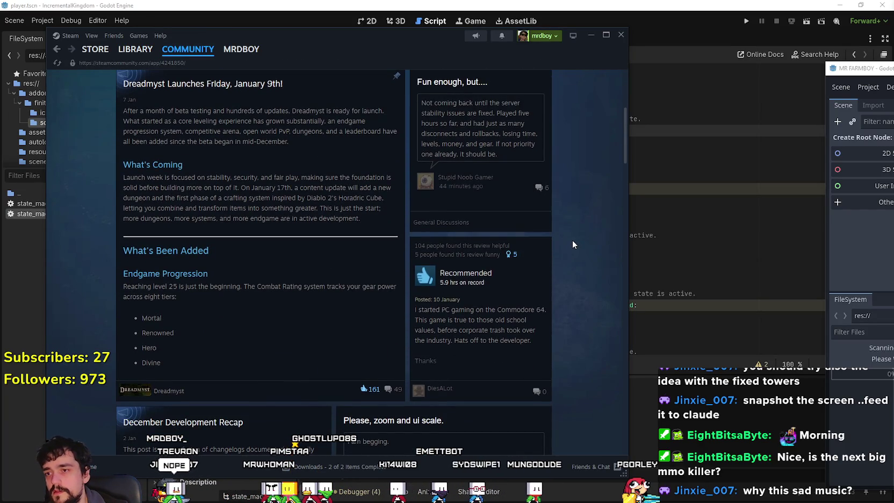
scroll(572, 239, up, 6)
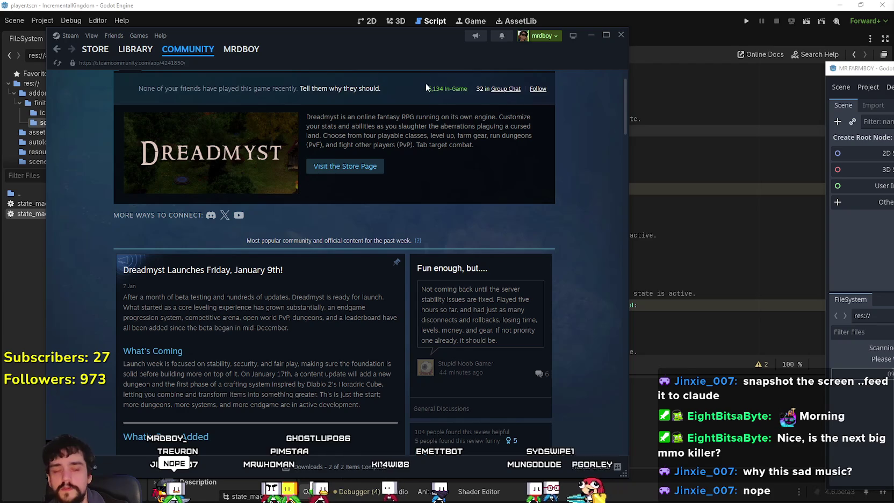
scroll(562, 198, up, 1)
scroll(562, 196, up, 1)
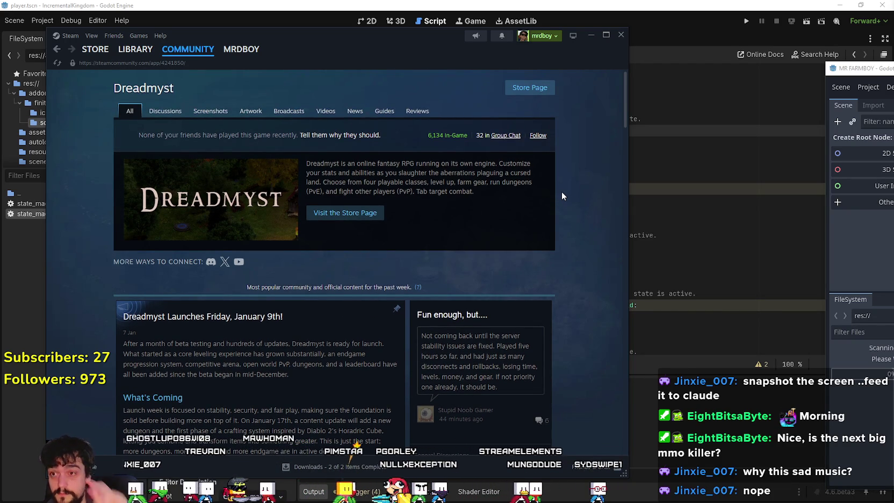
scroll(561, 191, down, 10)
scroll(576, 259, up, 3)
scroll(576, 258, down, 5)
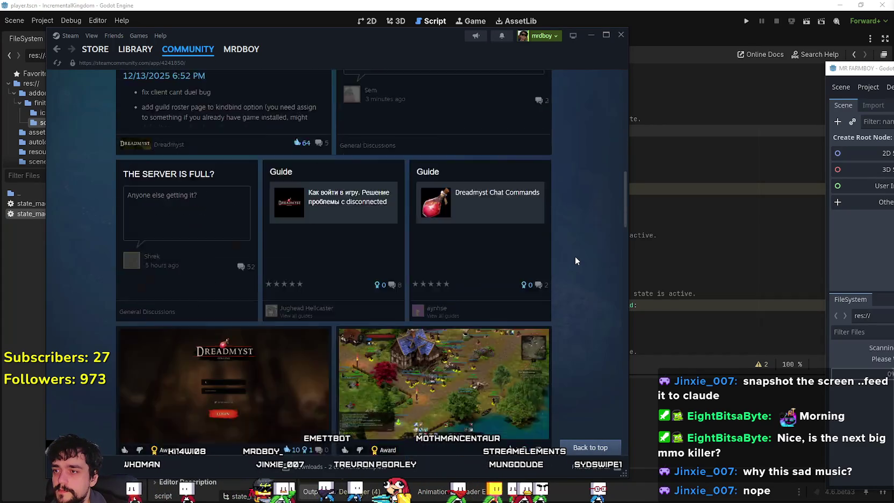
scroll(574, 255, down, 3)
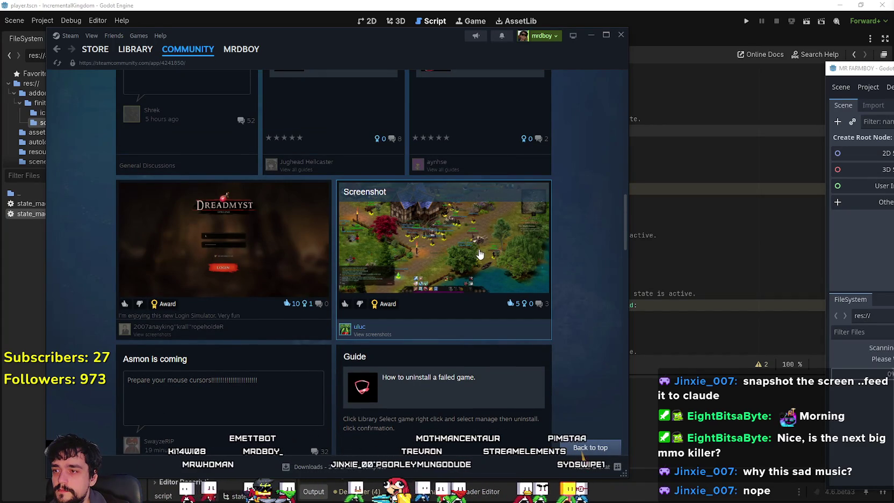
scroll(479, 254, up, 5)
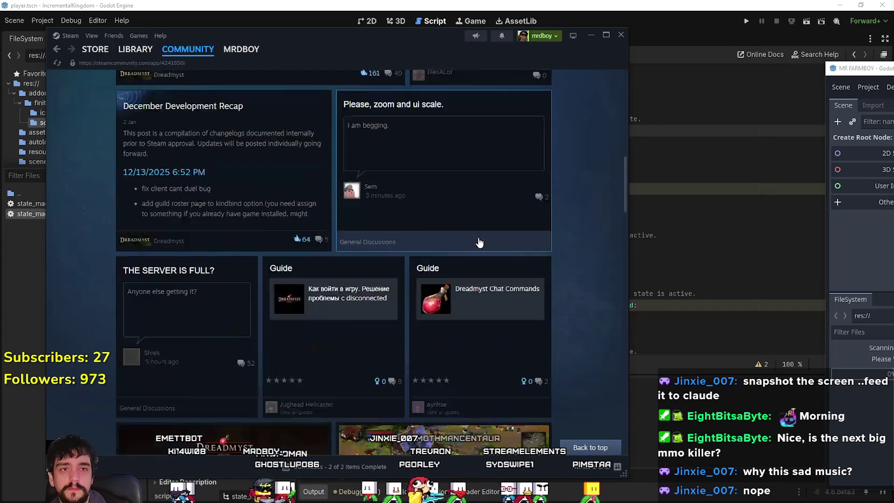
scroll(480, 242, down, 6)
scroll(479, 240, down, 2)
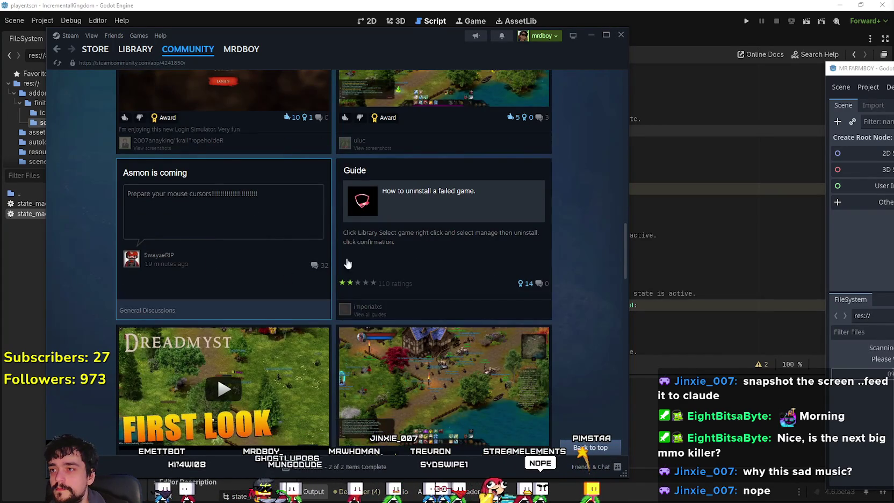
scroll(347, 263, up, 10)
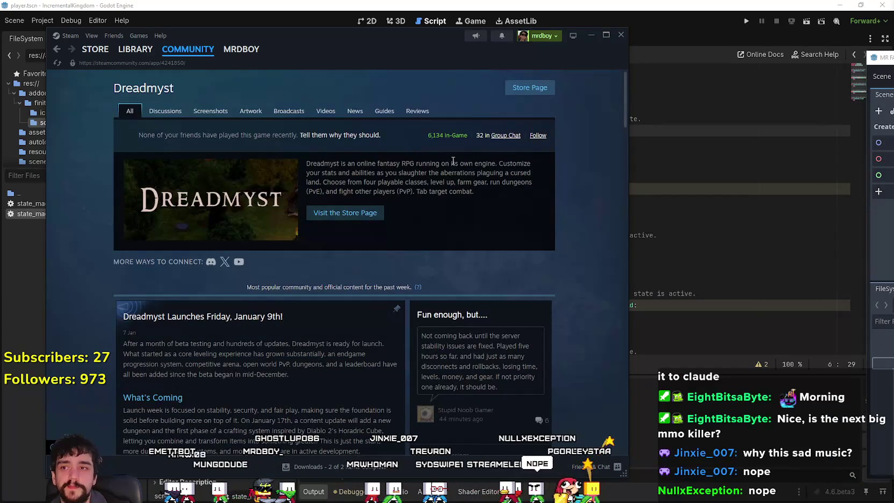
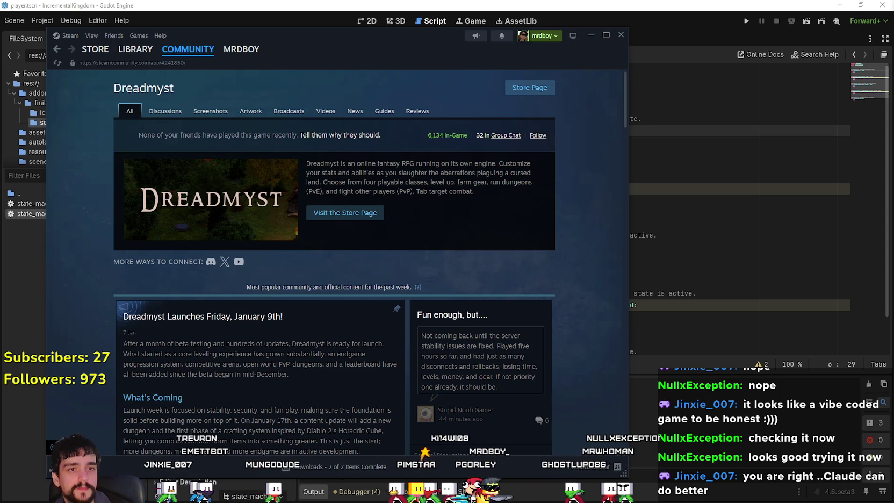
- Return from Steam to the Godot editor and place the caret in idle_state.gd
click(539, 4)
click(516, 223)
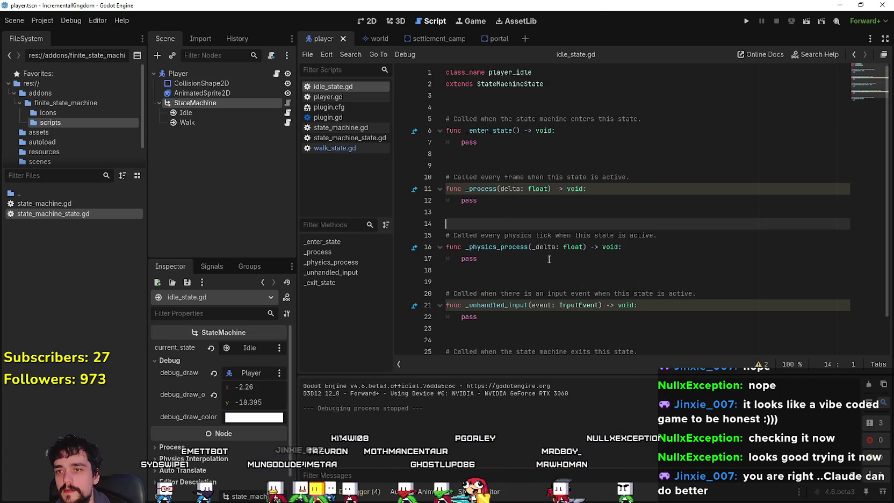
right_click(516, 85)
click(558, 231)
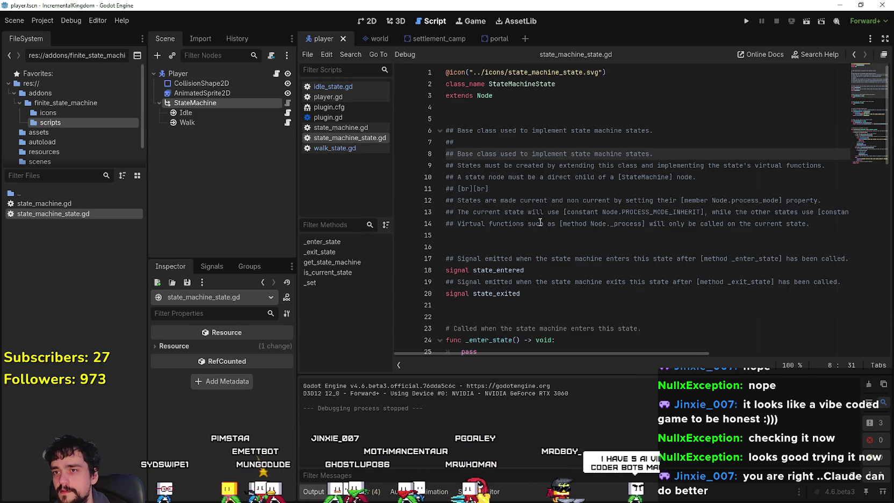
scroll(540, 223, down, 9)
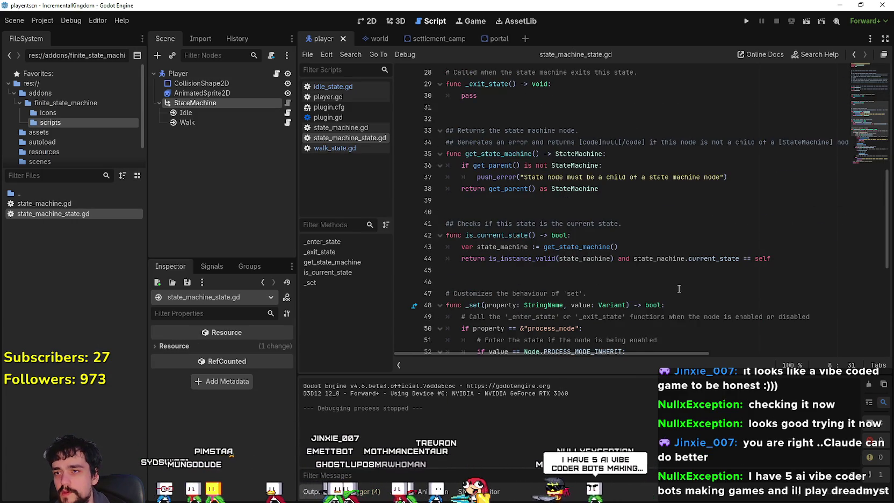
scroll(679, 280, down, 3)
click(533, 182)
scroll(532, 182, down, 4)
click(595, 297)
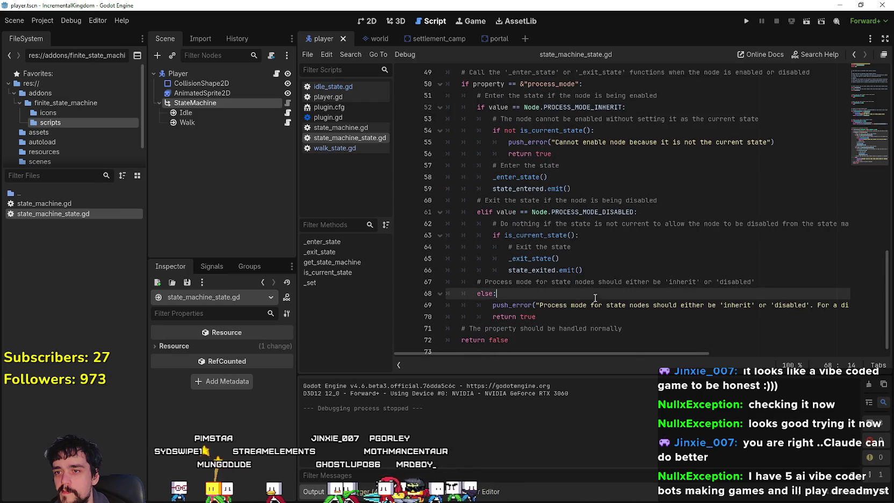
scroll(595, 298, down, 1)
click(515, 330)
click(177, 73)
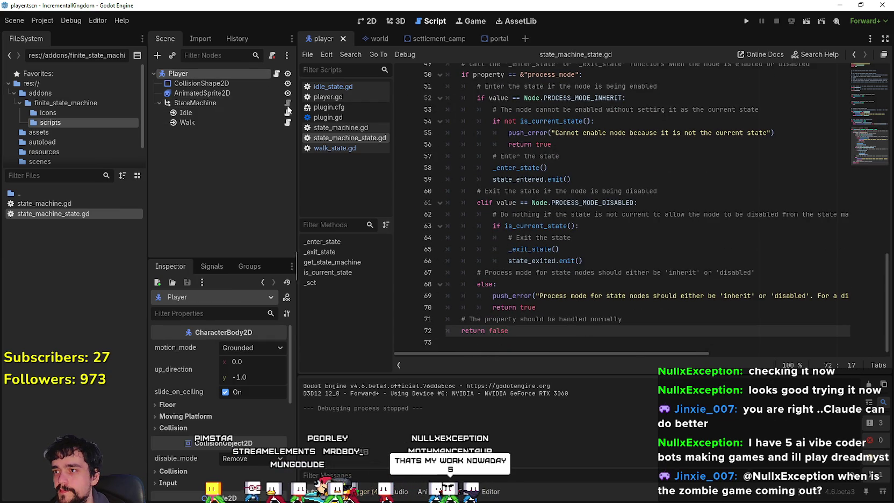
click(244, 102)
click(288, 103)
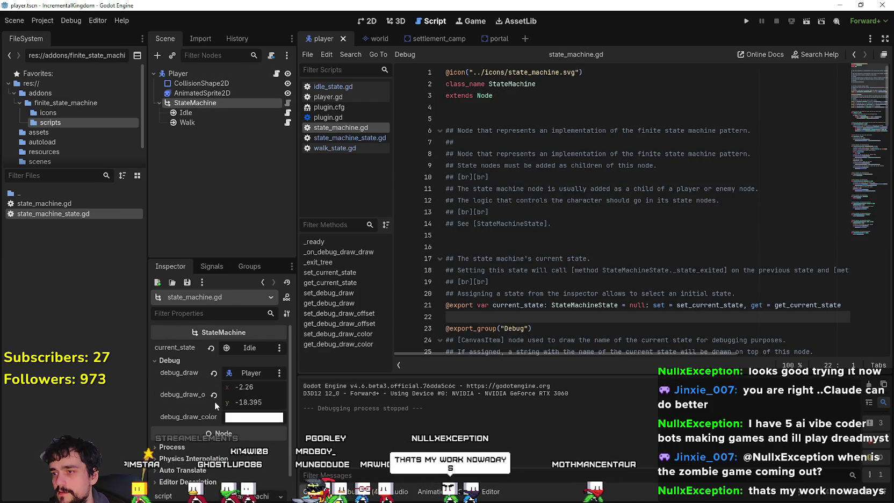
scroll(641, 274, down, 3)
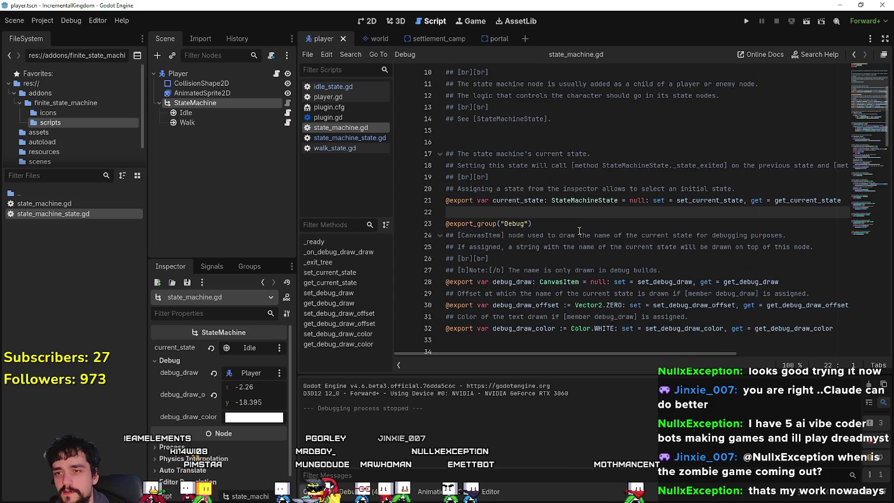
click(575, 232)
key(Up)
key(Up)
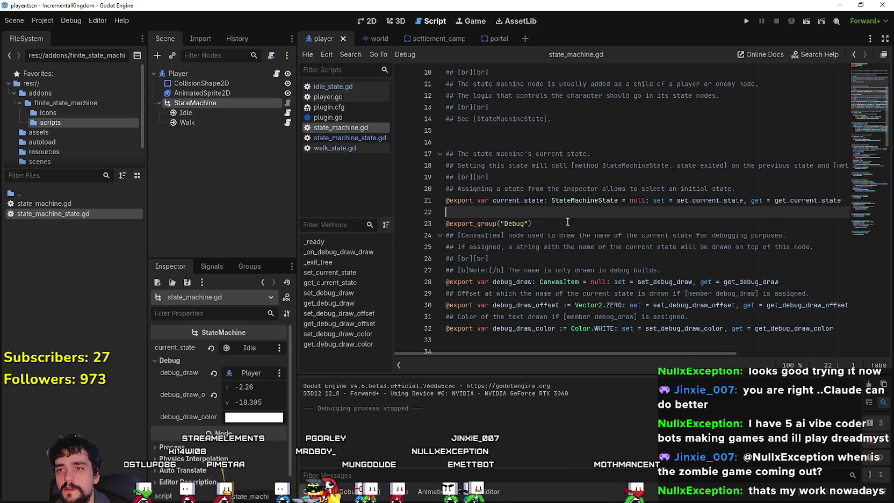
scroll(579, 257, up, 2)
scroll(580, 266, down, 1)
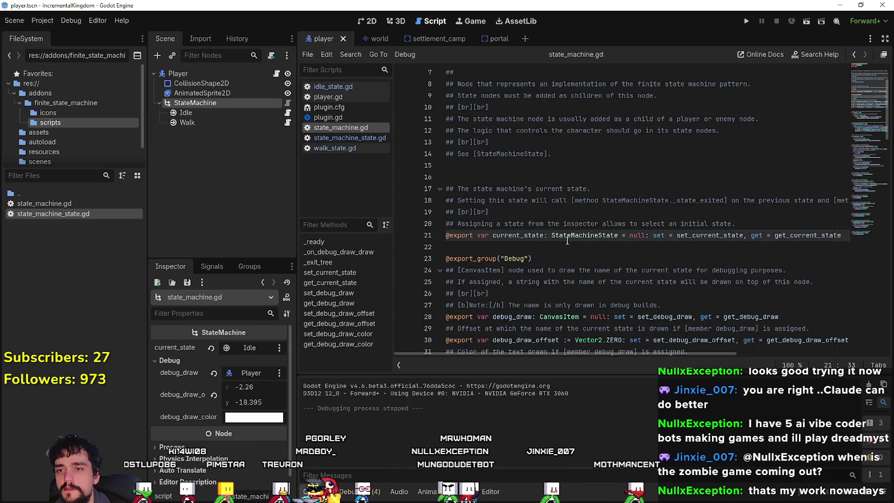
double_click(567, 235)
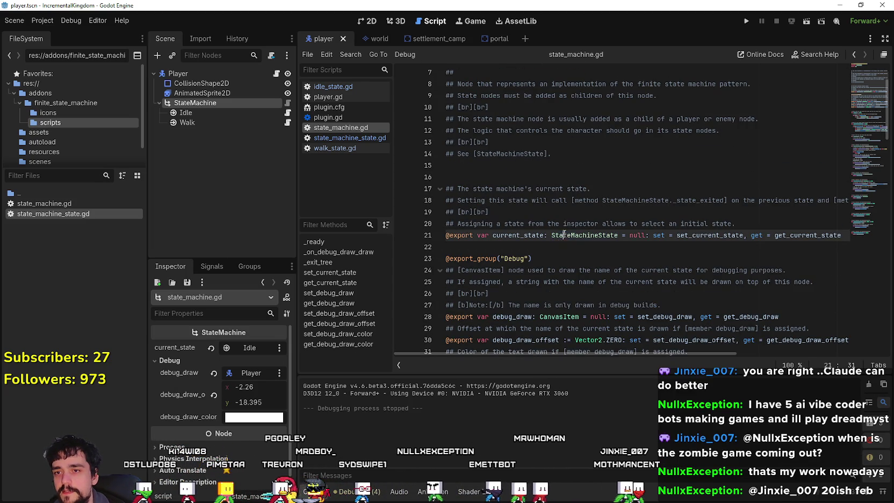
scroll(596, 239, up, 1)
scroll(596, 239, up, 2)
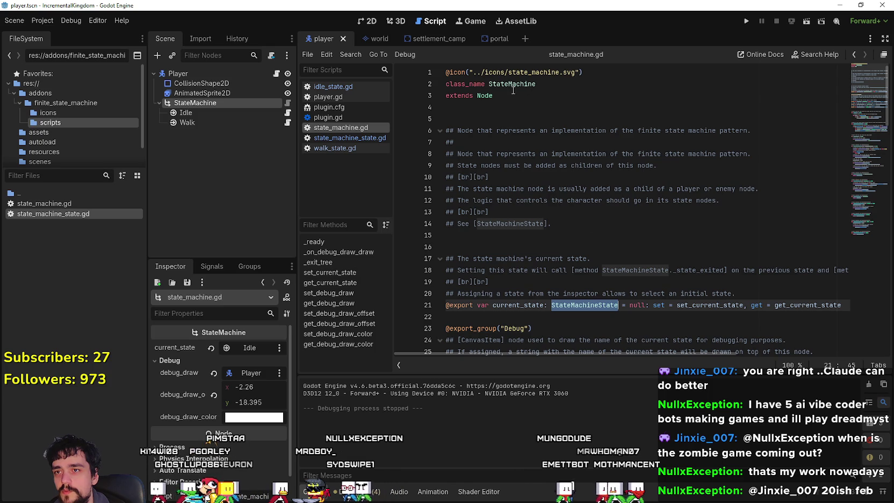
double_click(512, 85)
scroll(581, 231, down, 3)
scroll(580, 231, down, 8)
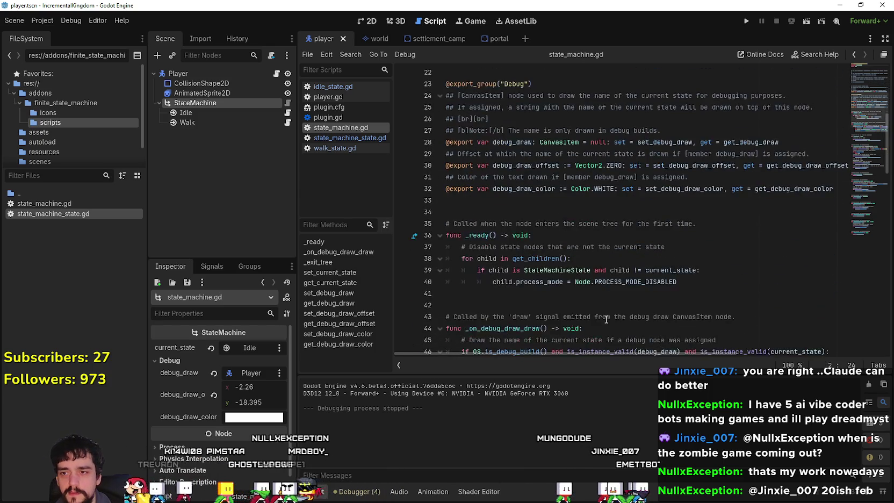
scroll(601, 309, down, 2)
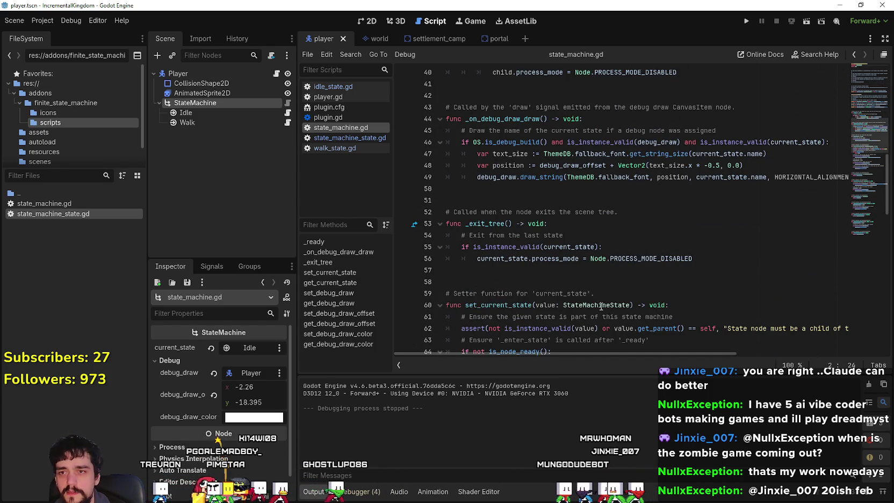
click(290, 123)
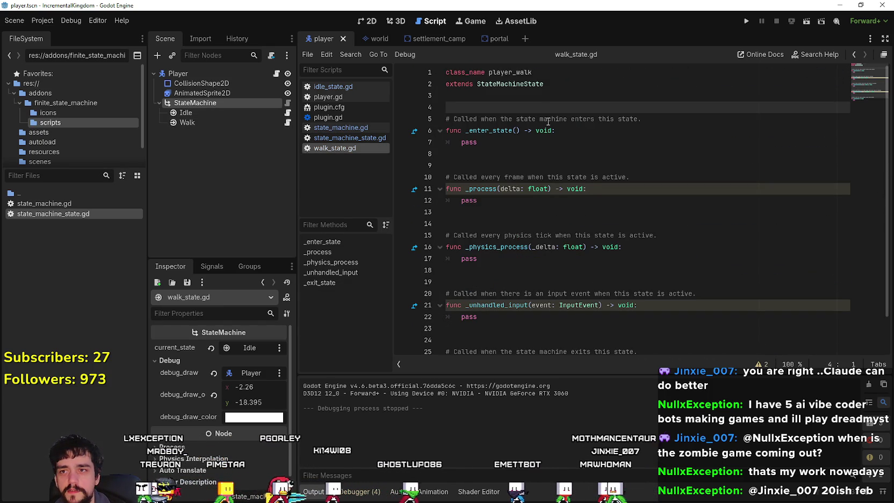
double_click(510, 83)
right_click(526, 87)
click(559, 279)
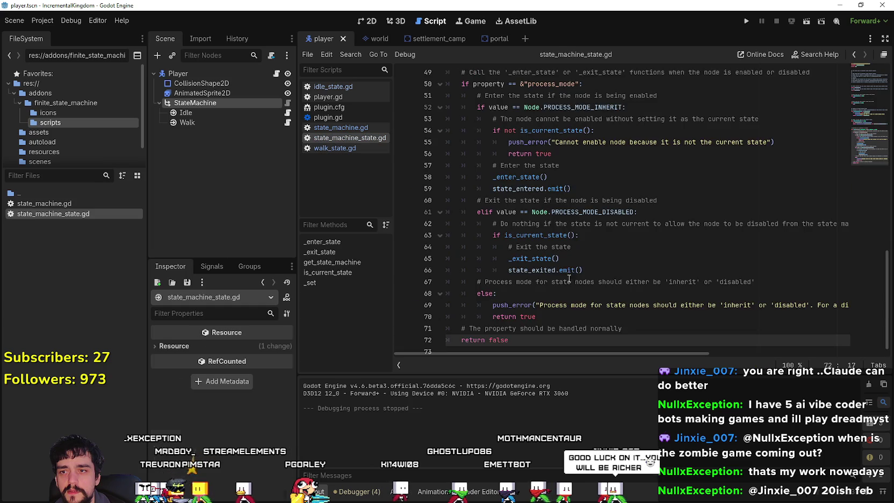
scroll(548, 296, up, 10)
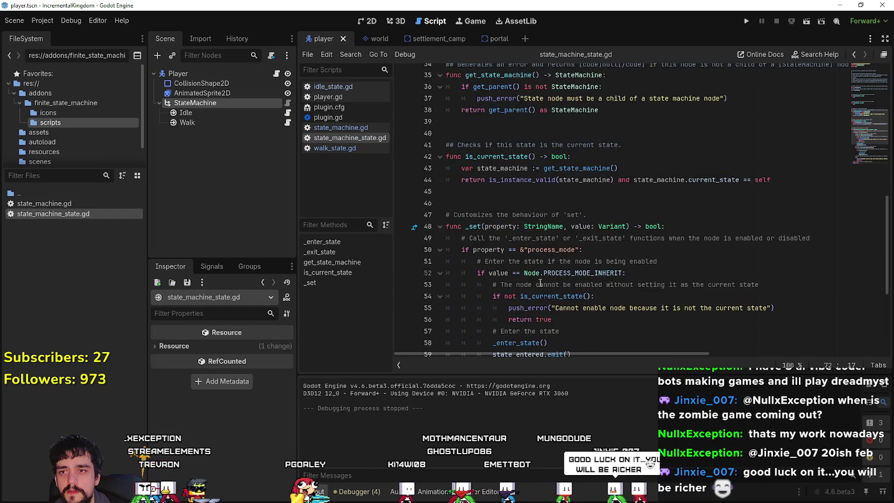
scroll(539, 283, up, 6)
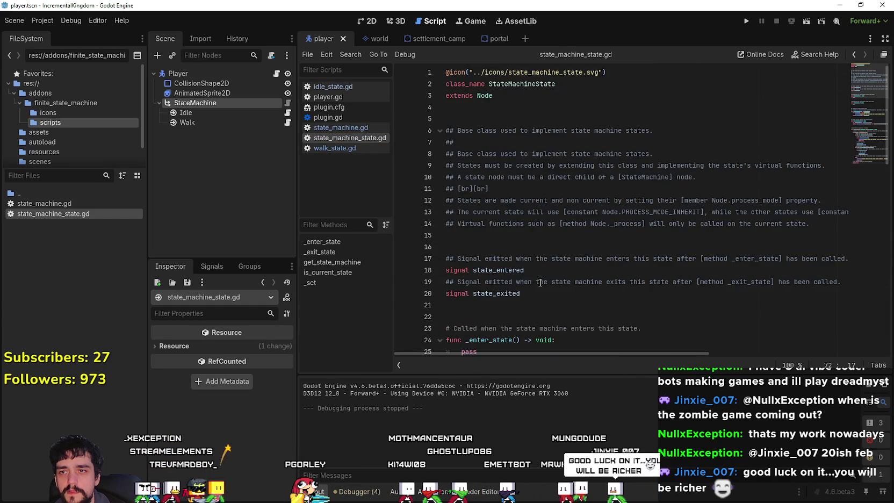
scroll(595, 279, down, 3)
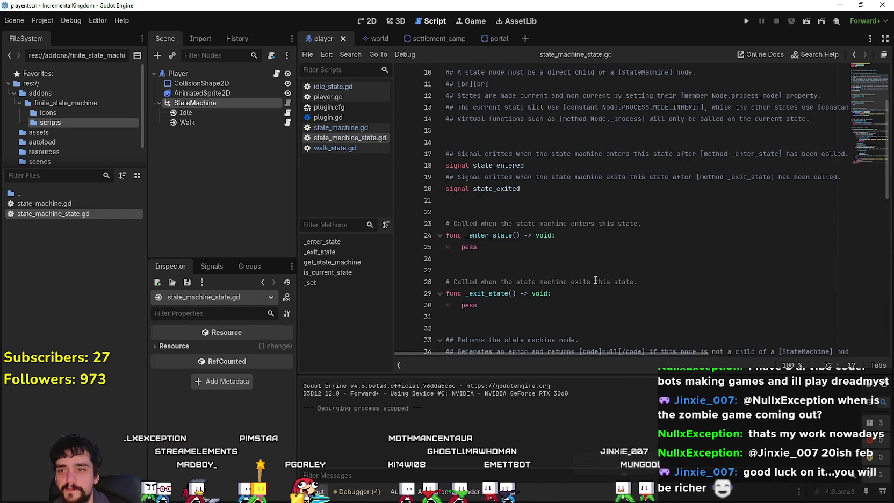
scroll(574, 263, down, 2)
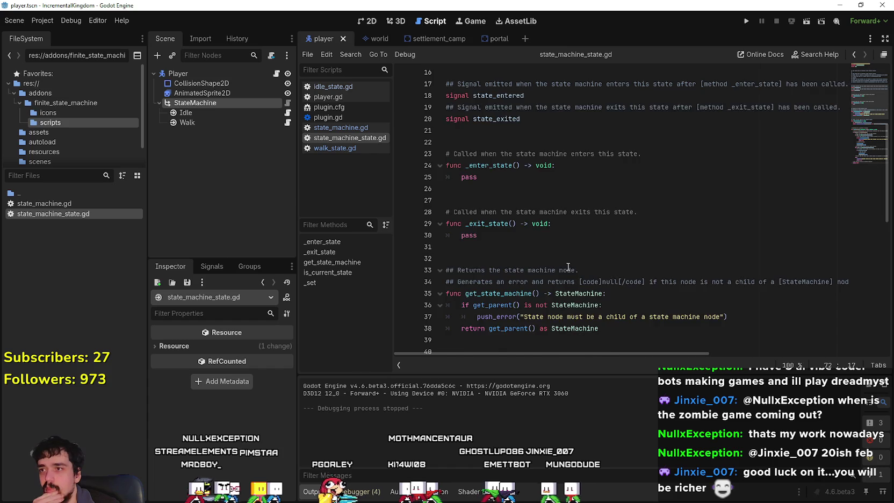
scroll(568, 267, down, 1)
click(288, 112)
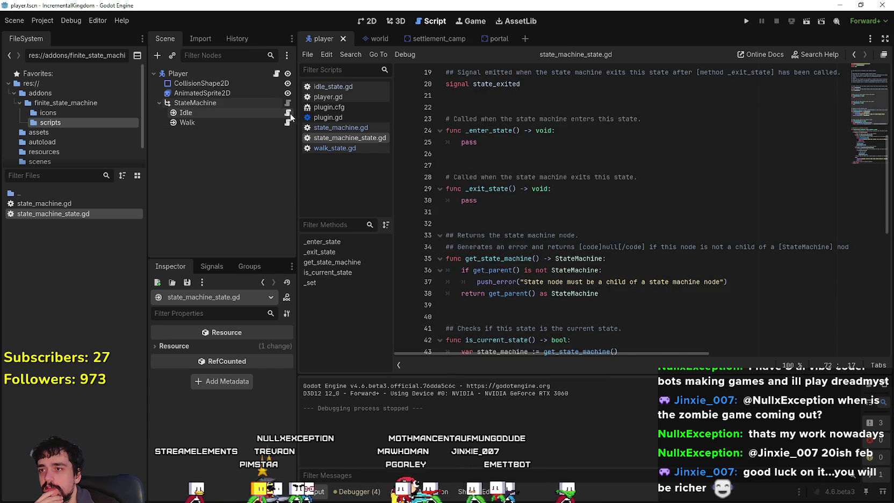
click(468, 98)
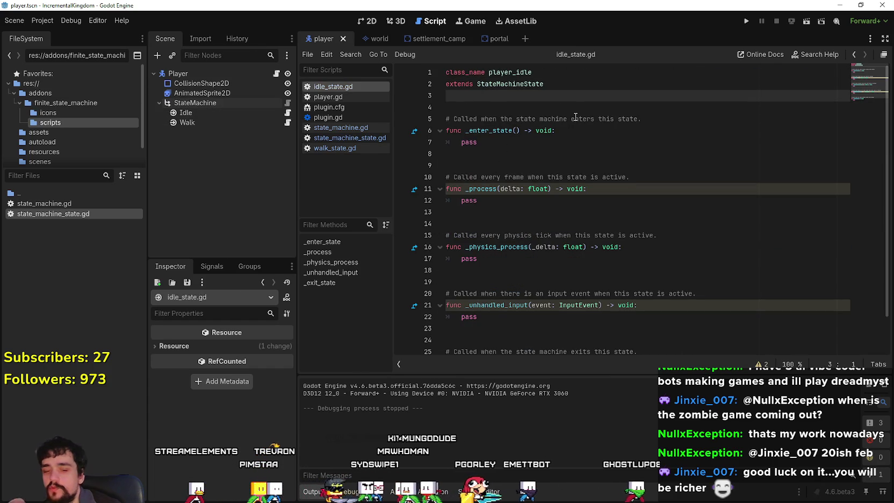
- Add a blank line below line 3 of idle_state.gd and inspect the AnimatedSprite2D node
key(Return)
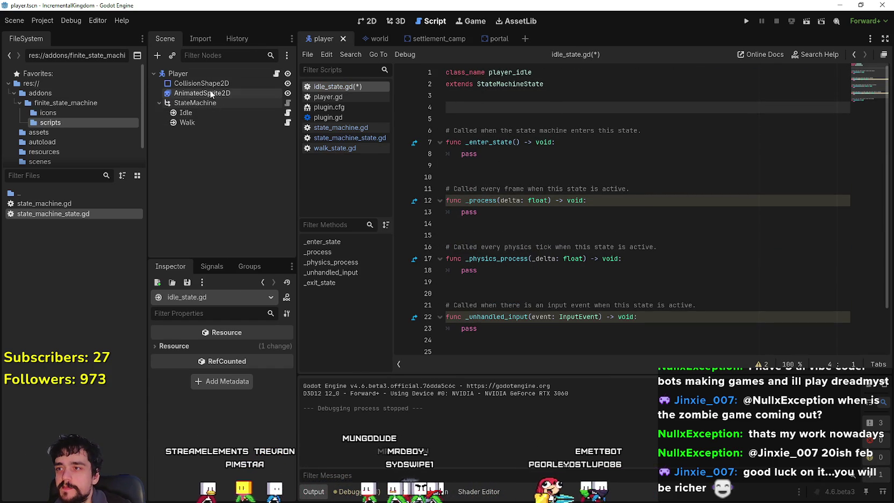
click(210, 94)
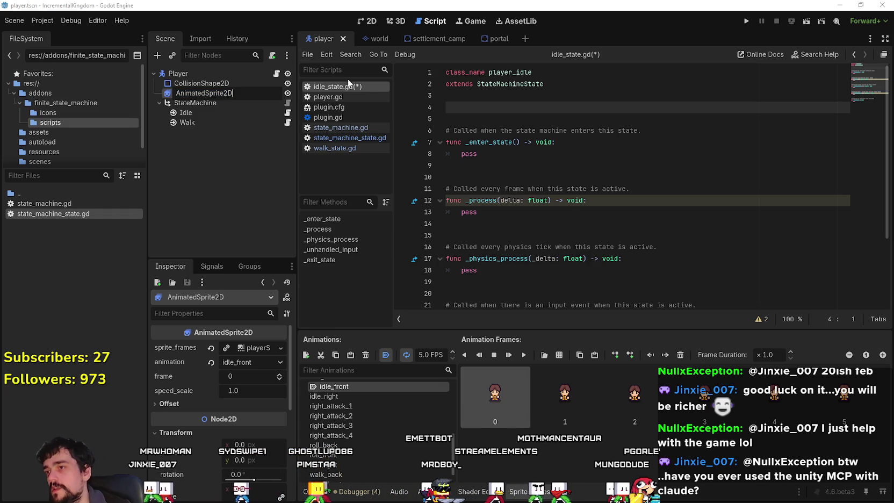
key(Return)
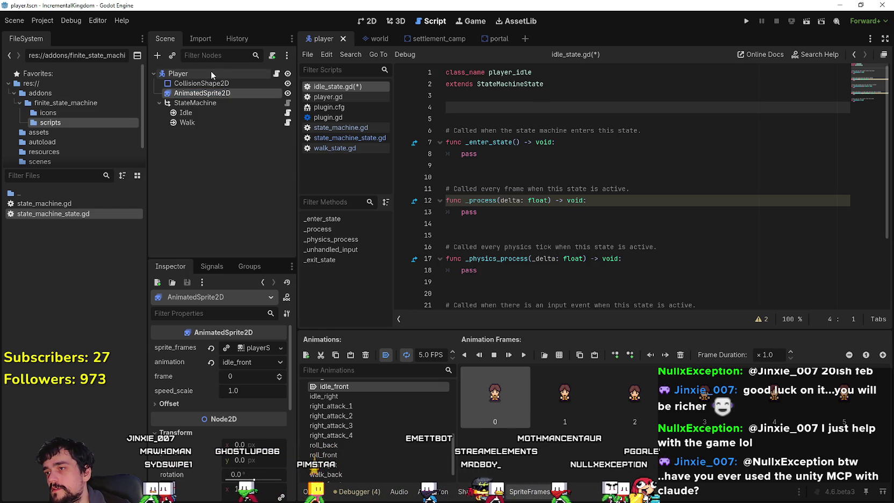
- Open player.gd from the Player node's script icon
scroll(555, 175, down, 3)
scroll(555, 175, up, 3)
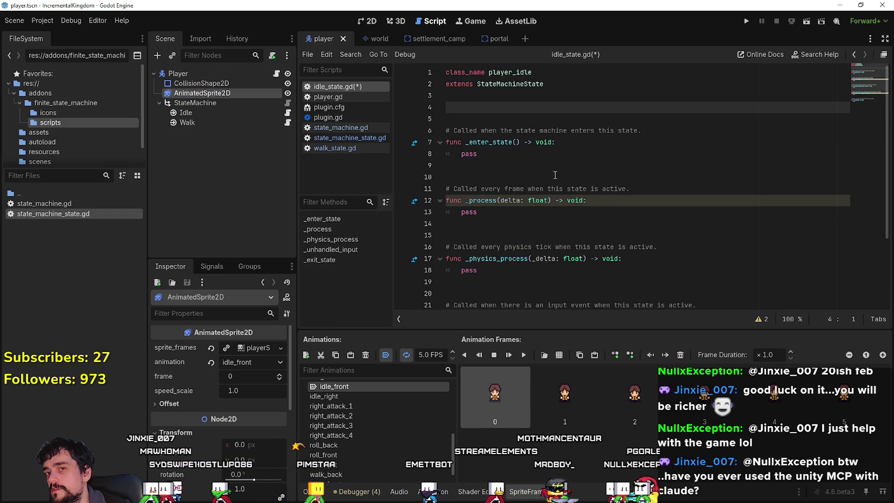
click(228, 75)
click(276, 73)
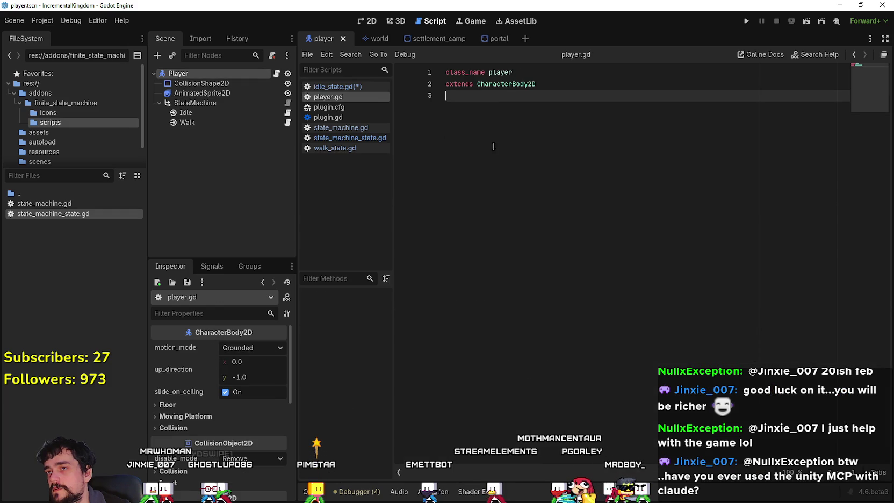
key(Return)
key(Return)
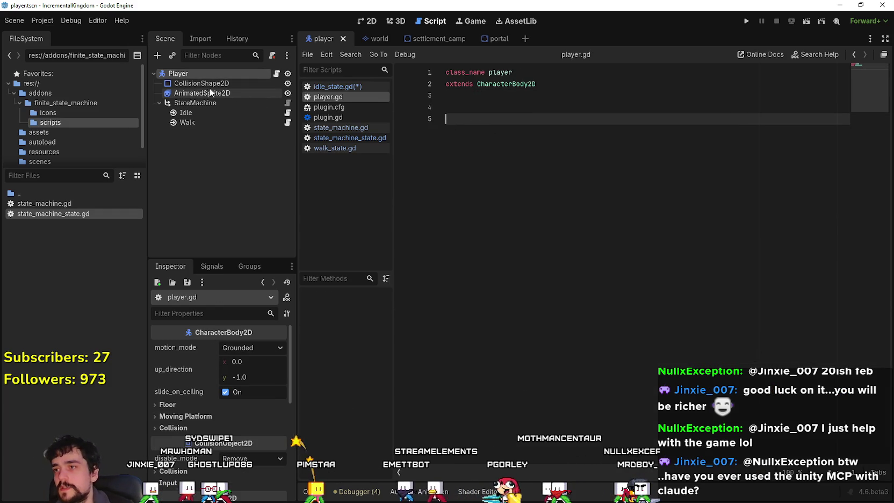
mouse_move(180, 94)
mouse_down()
mouse_move(579, 136)
mouse_move(449, 116)
mouse_move(478, 111)
mouse_up()
double_click(561, 106)
text(sprit)
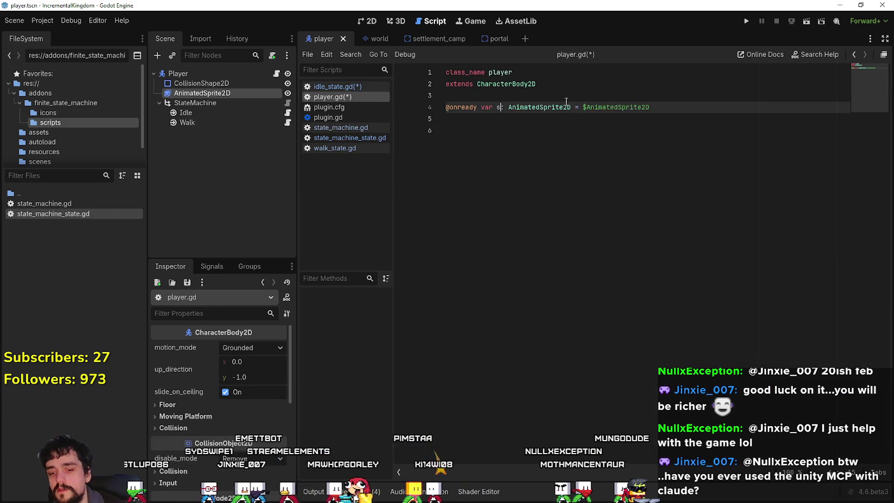
text(e)
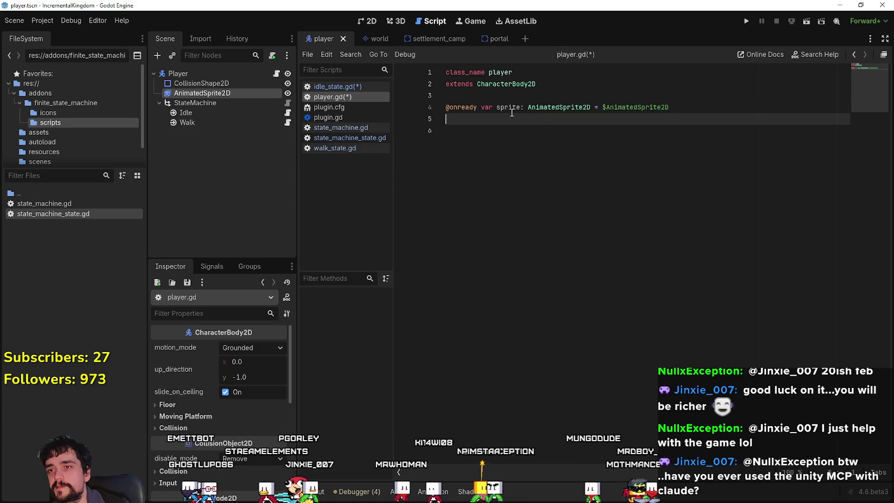
text(player_)
key(Down)
key(Down)
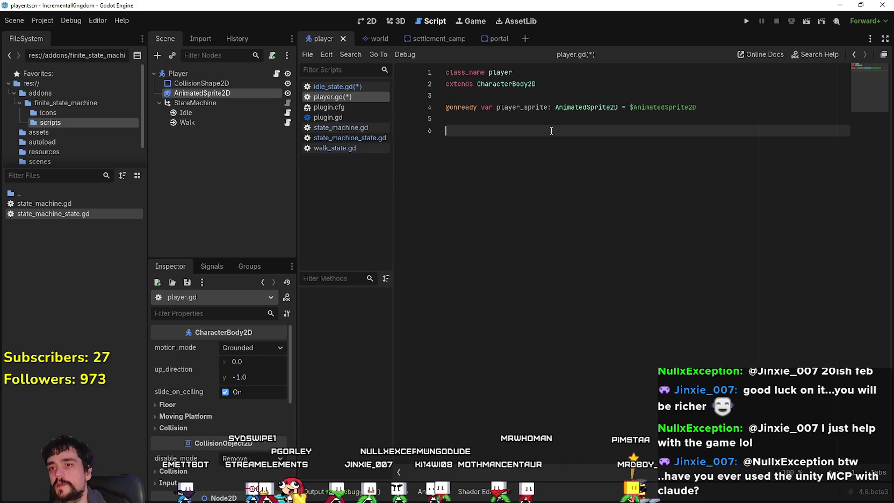
key(ctrl+s)
click(211, 74)
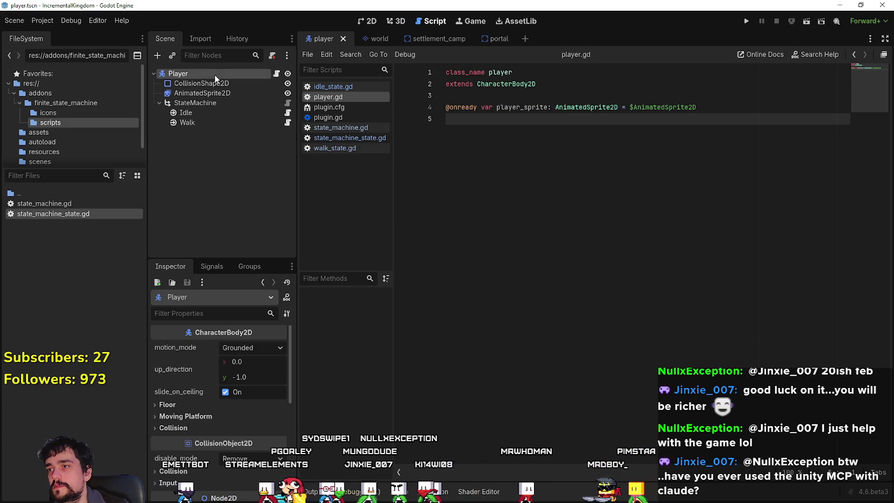
click(287, 114)
mouse_move(195, 71)
mouse_down()
mouse_move(537, 110)
mouse_move(502, 59)
mouse_move(537, 107)
mouse_up()
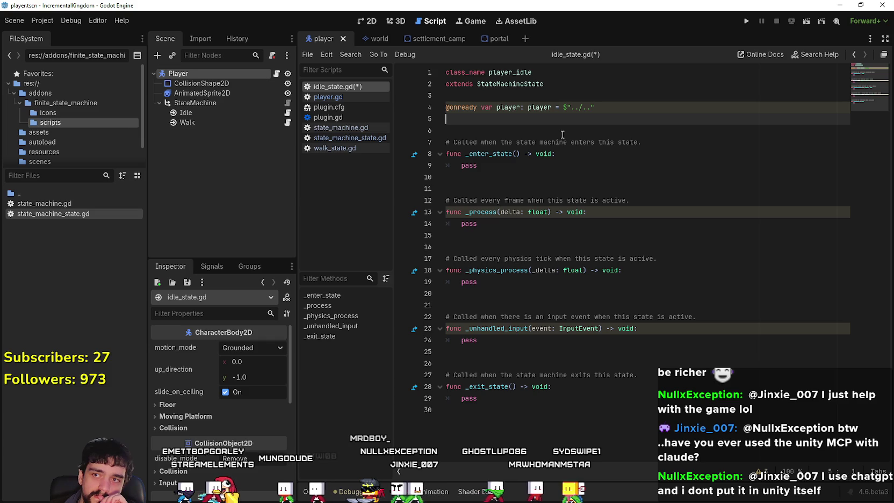
- Save idle_state.gd and replace pass in _enter_state() with player.player_sprite
key(ctrl+s)
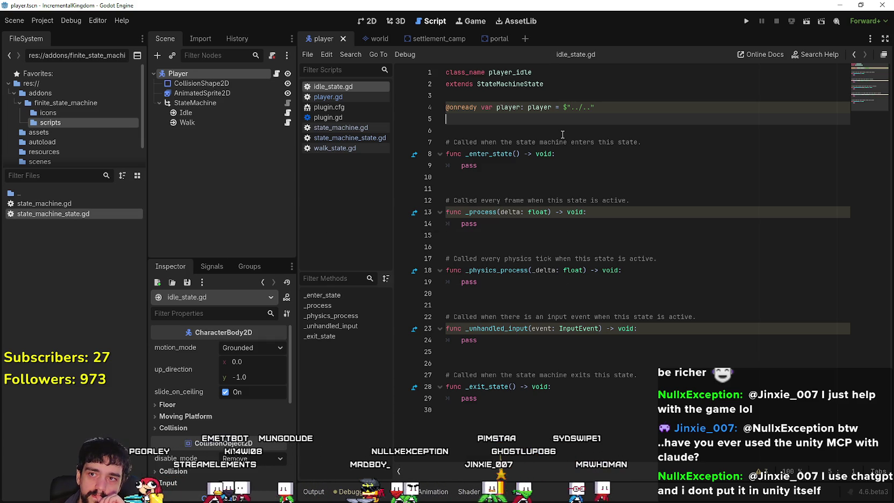
click(512, 106)
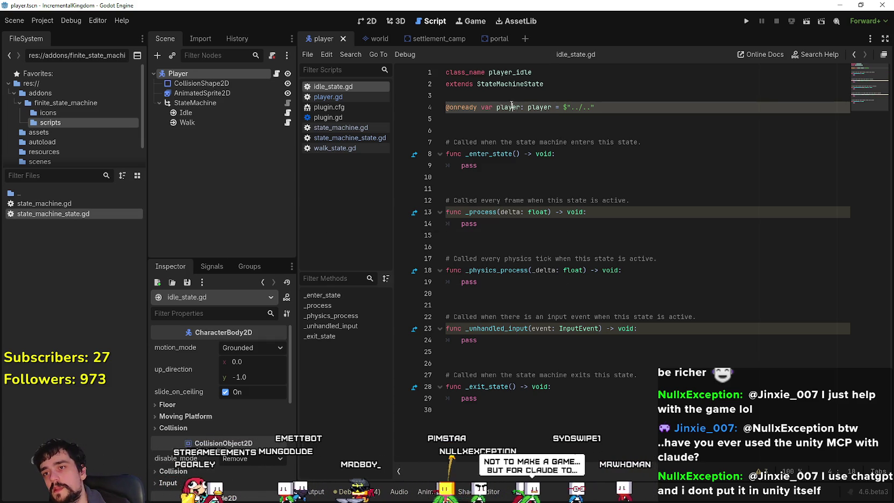
click(528, 167)
key(BackSpace)
key(BackSpace)
key(BackSpace)
text(player.player_sprite)
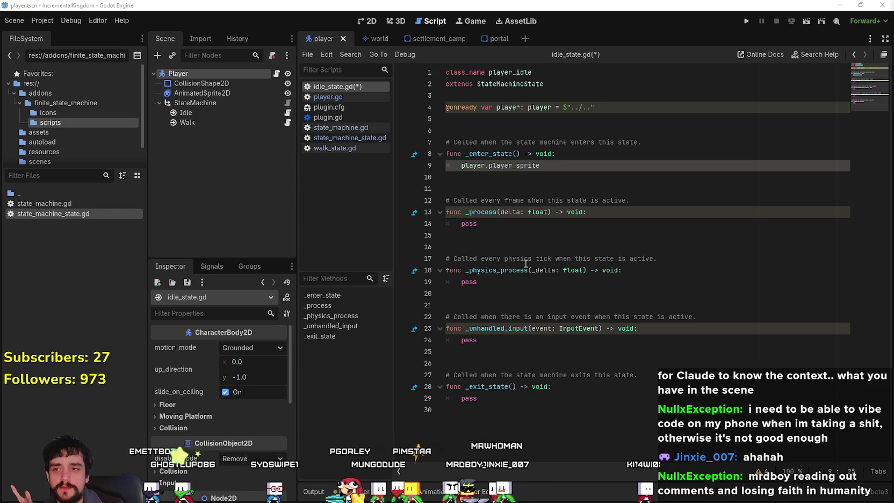
click(514, 244)
click(508, 180)
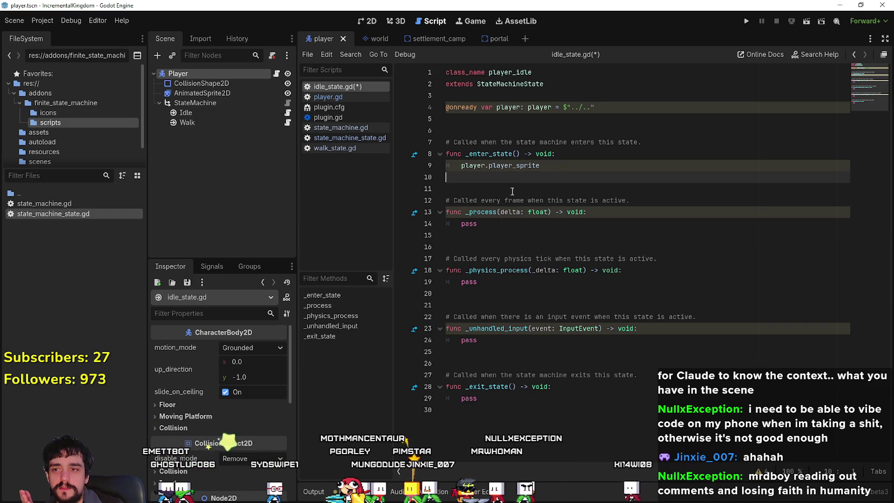
click(519, 130)
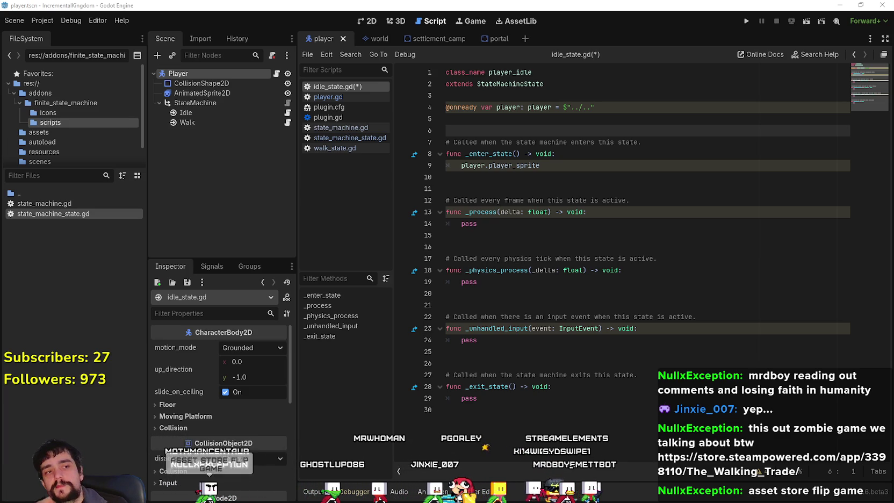
click(514, 245)
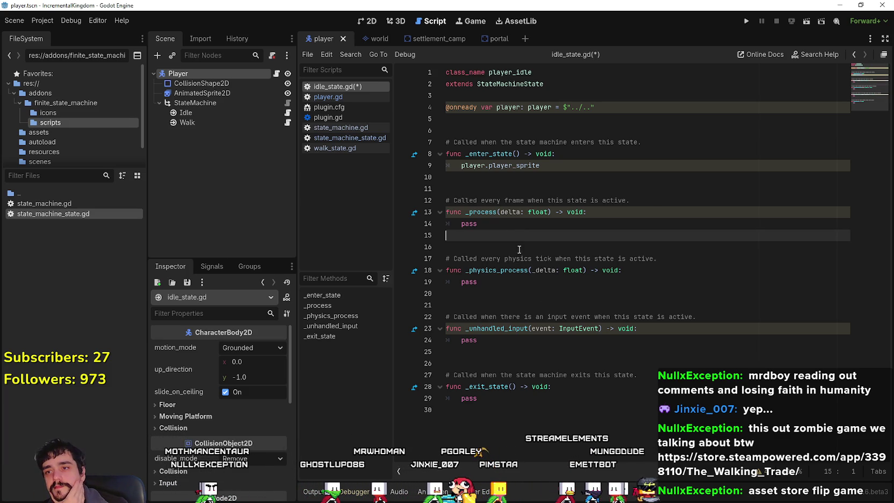
click(609, 346)
key(Down)
key(Down)
key(Down)
key(Up)
key(Up)
key(Up)
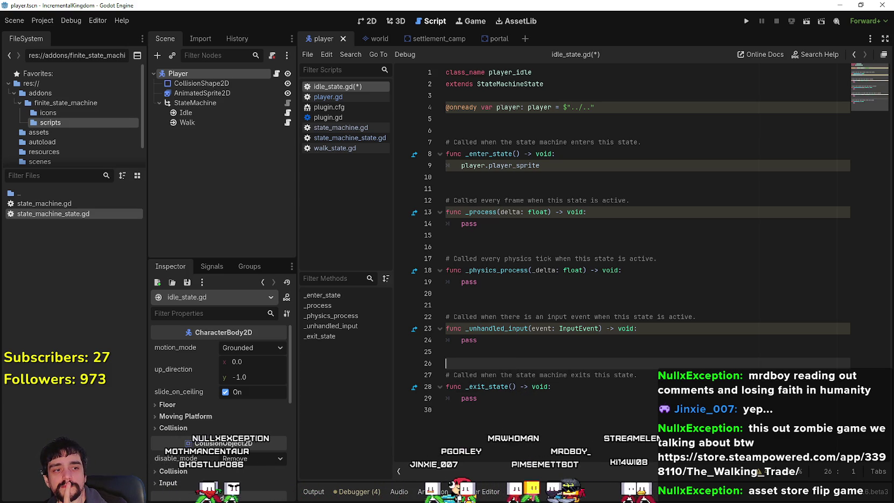
click(288, 123)
key(Down)
key(Down)
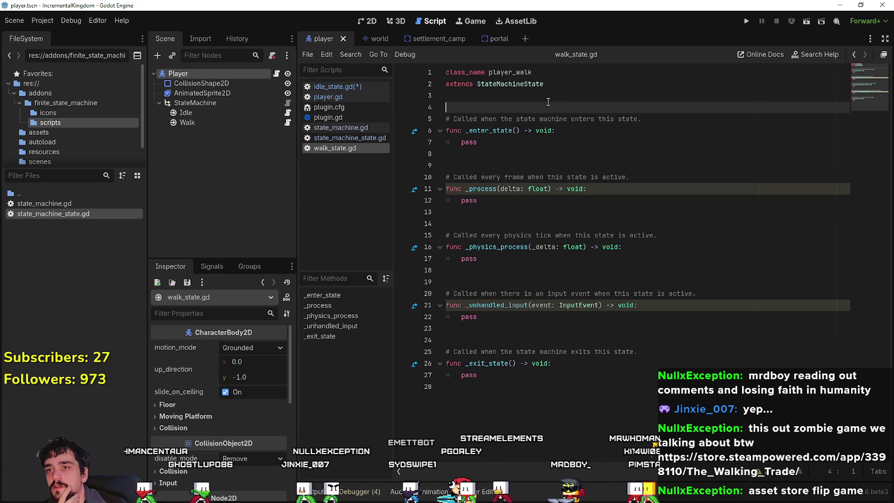
mouse_move(177, 74)
mouse_down()
mouse_move(510, 111)
mouse_move(563, 107)
mouse_up()
click(547, 107)
key(ctrl+s)
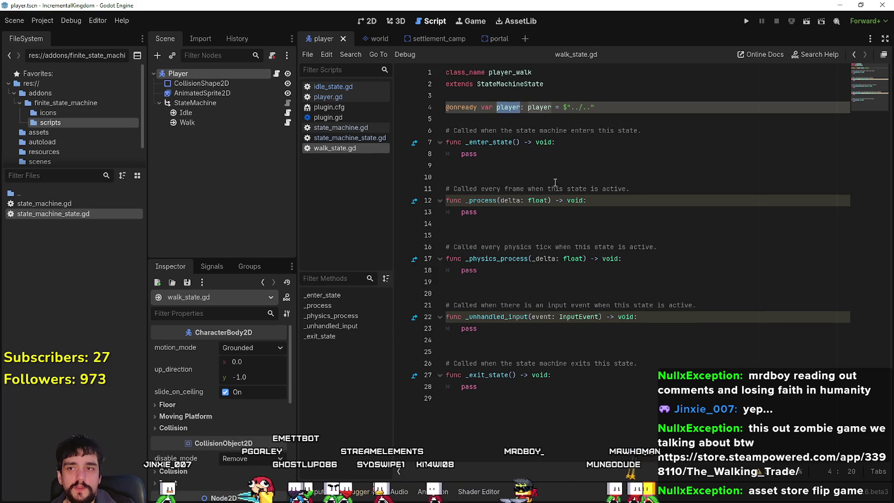
- Review walk_state.gd's enter function, then switch to player.gd
click(593, 149)
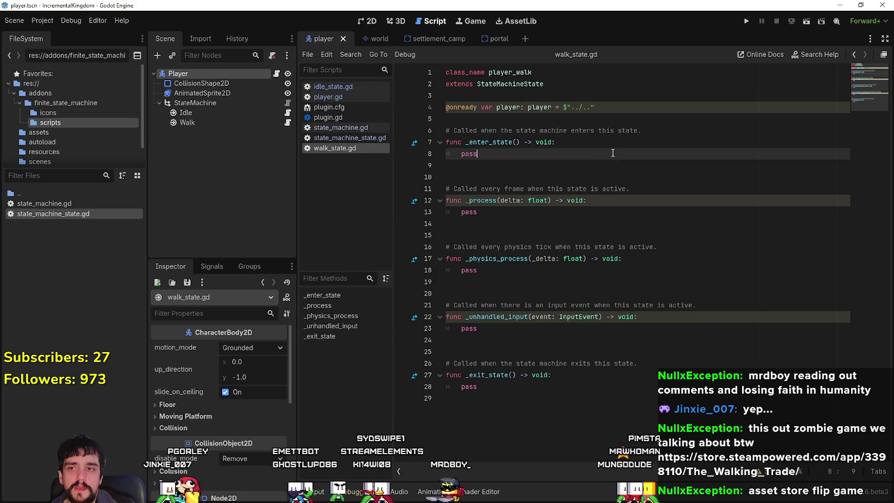
shift+click(462, 141)
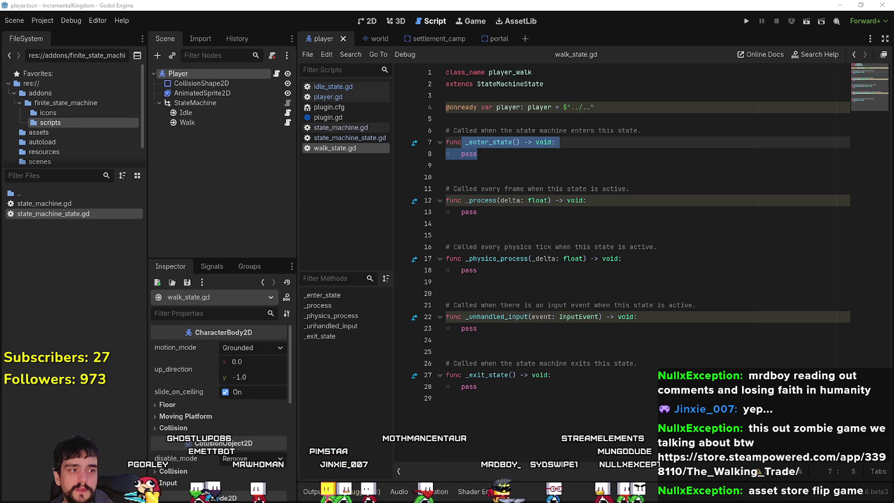
click(327, 97)
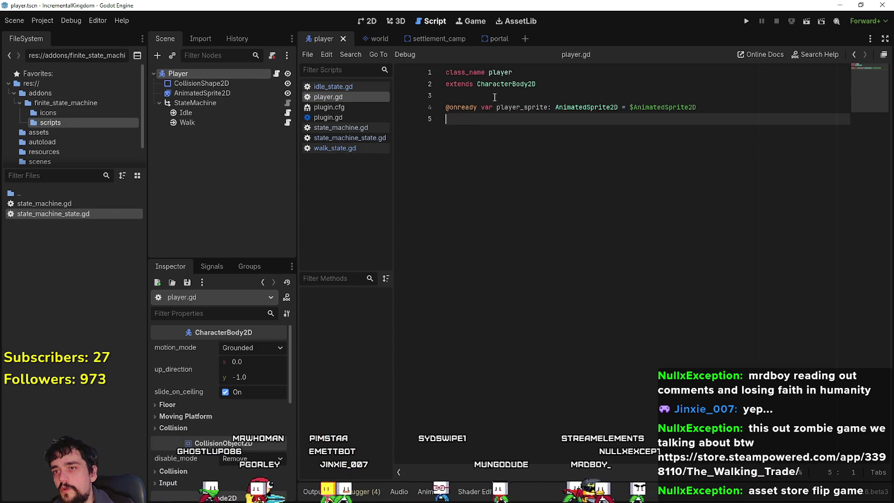
click(511, 95)
key(Return)
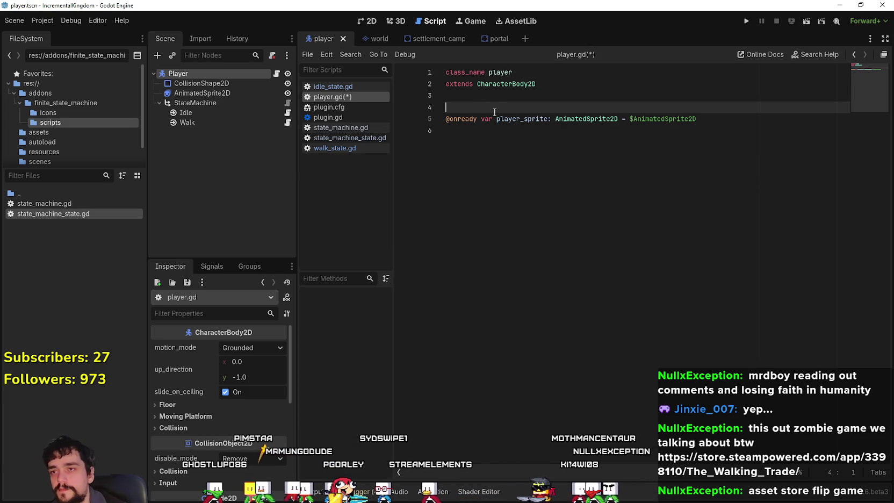
text(var cur)
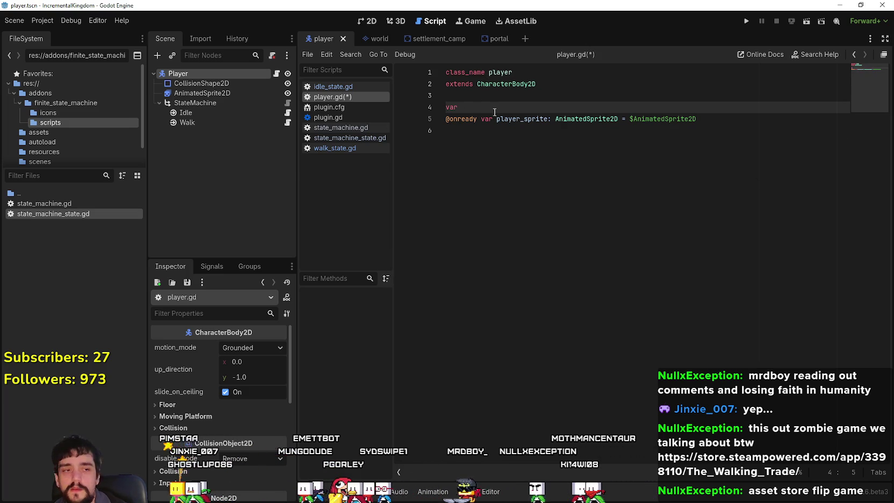
text(rent_animation_dire)
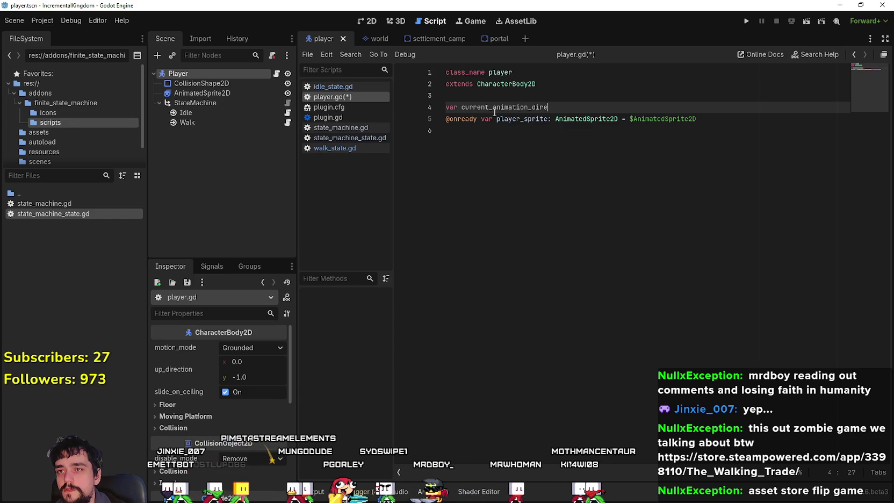
text(ction:)
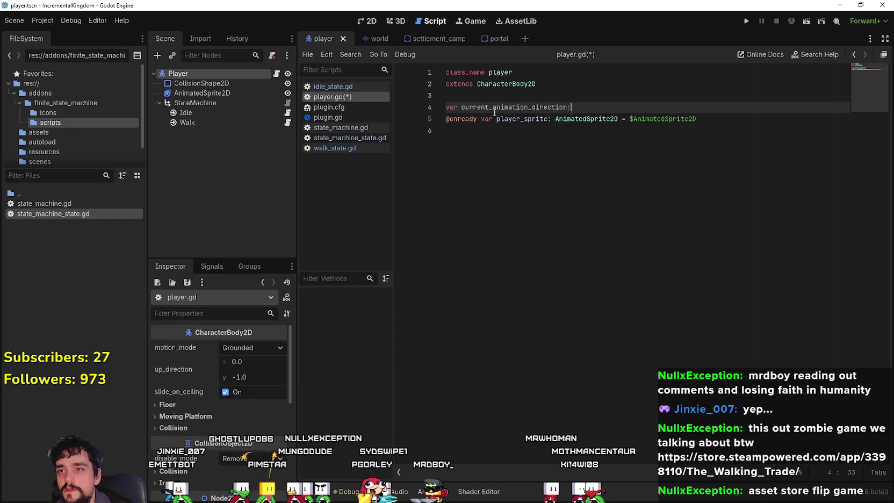
text( Vector2)
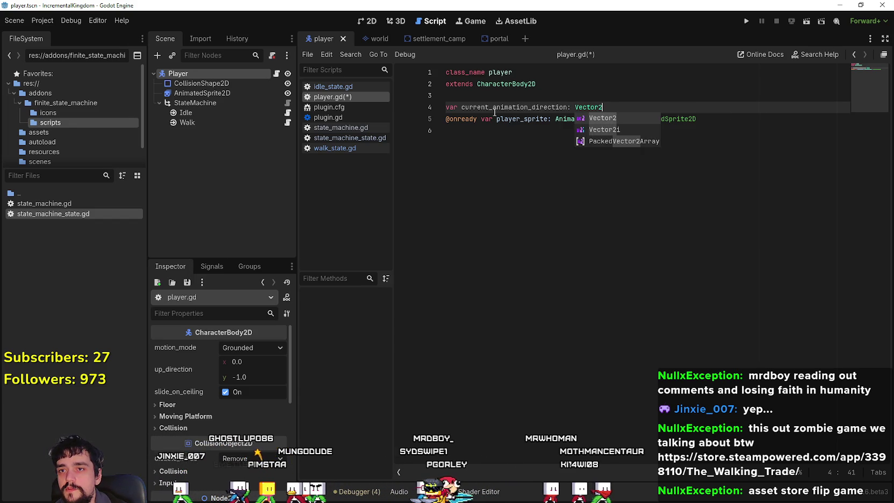
key(Return)
text(Vector2)
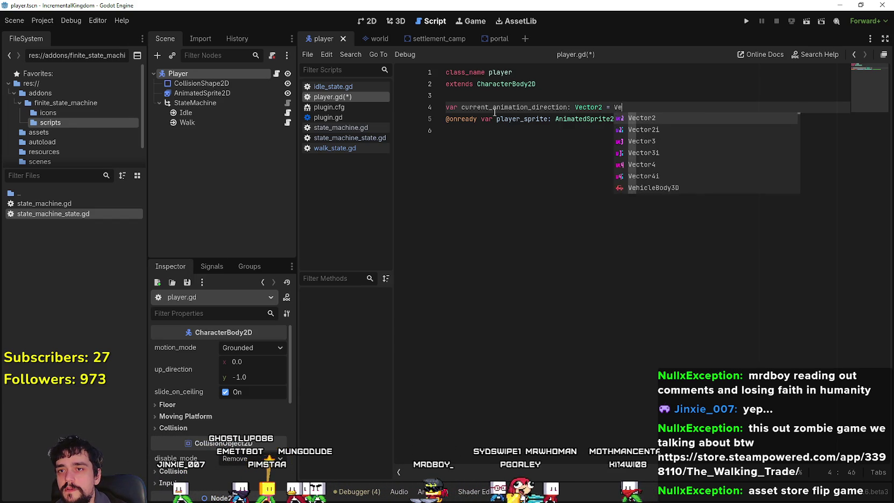
text(.ZERO)
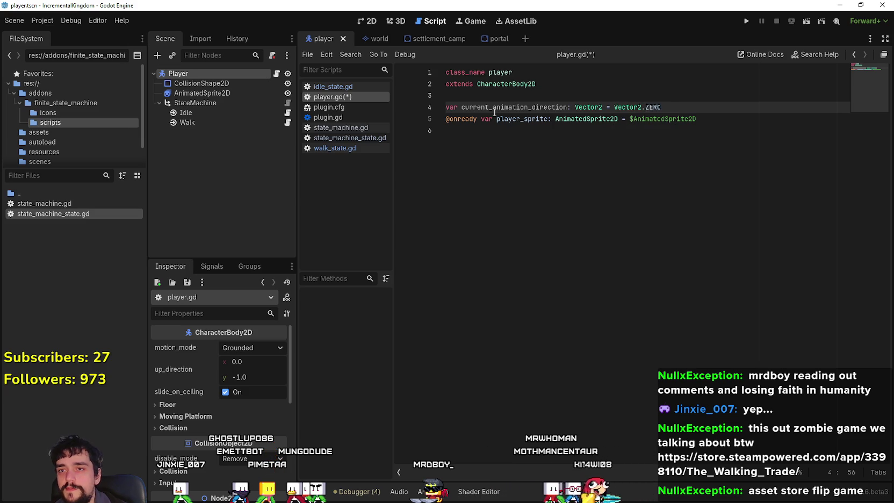
key(Return)
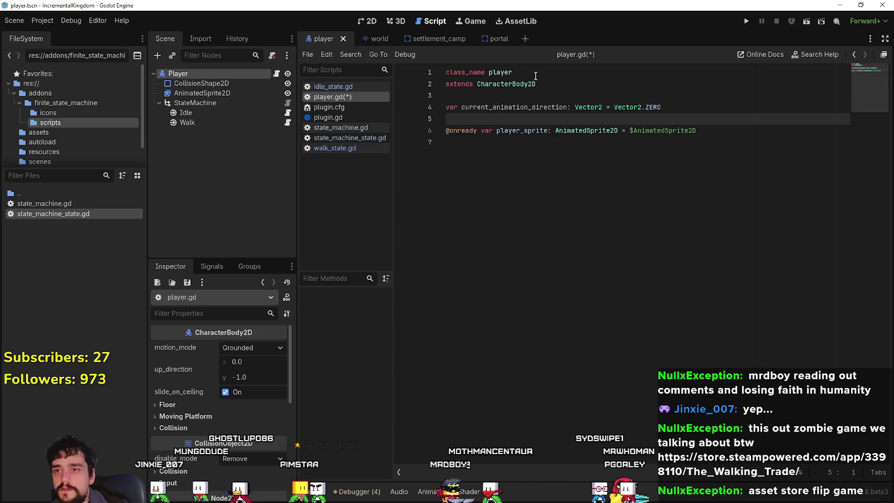
- Select the current_animation_direction name and go back to the end of walk_state.gd
double_click(517, 109)
key(ctrl+c)
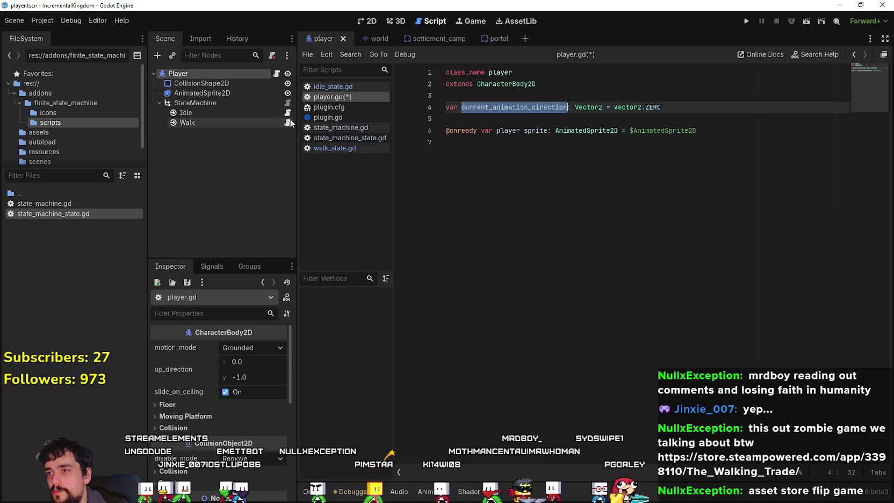
click(287, 122)
click(565, 387)
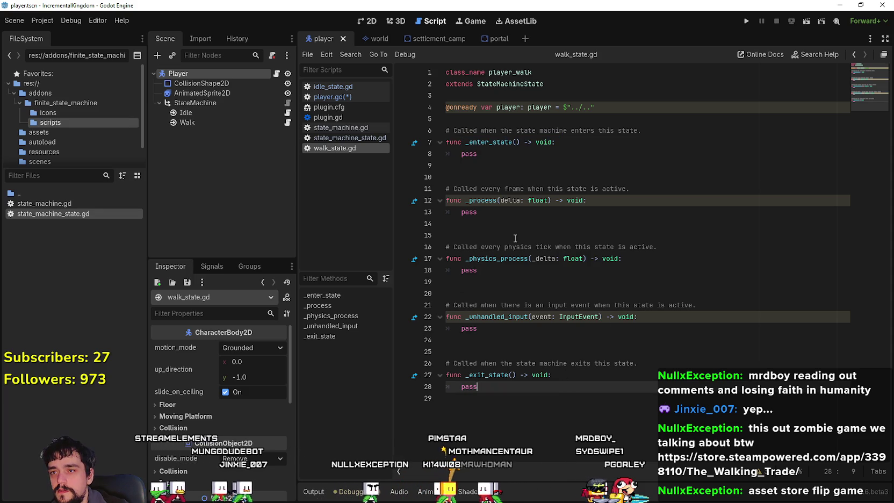
drag(508, 156, 460, 155)
key(ctrl+v)
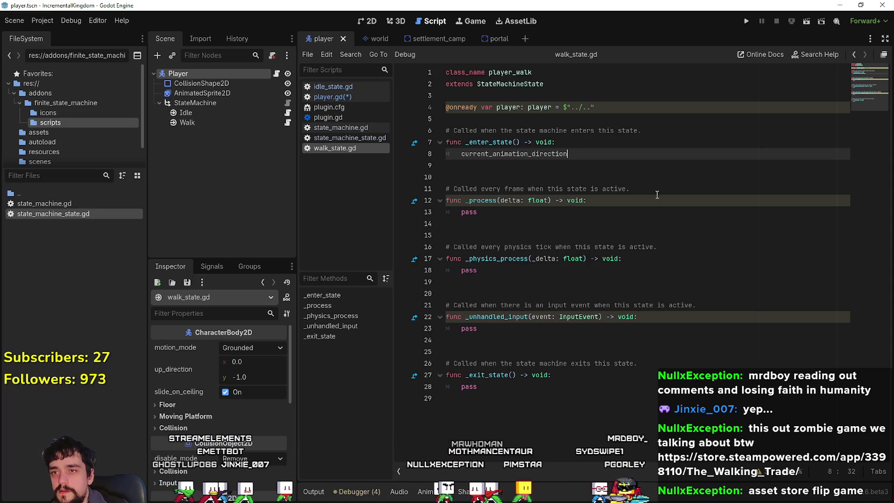
text( = Vec)
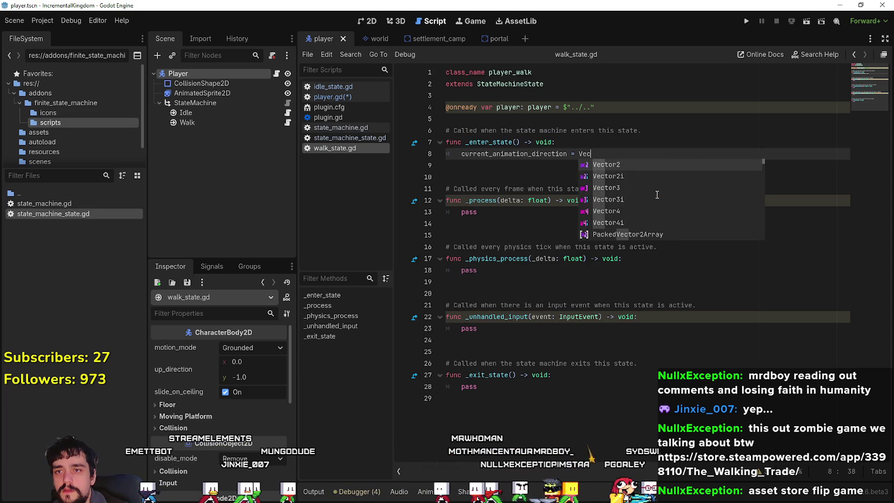
key(Return)
text(.Z)
key(Return)
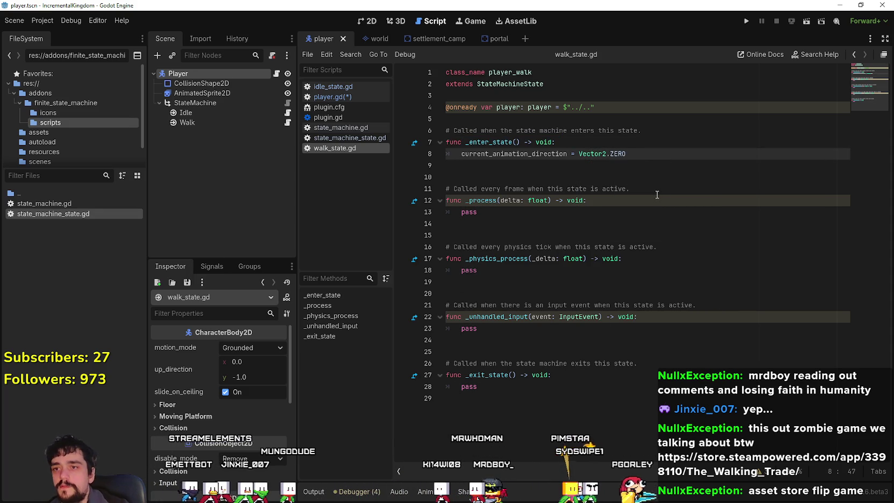
click(461, 154)
text(player)
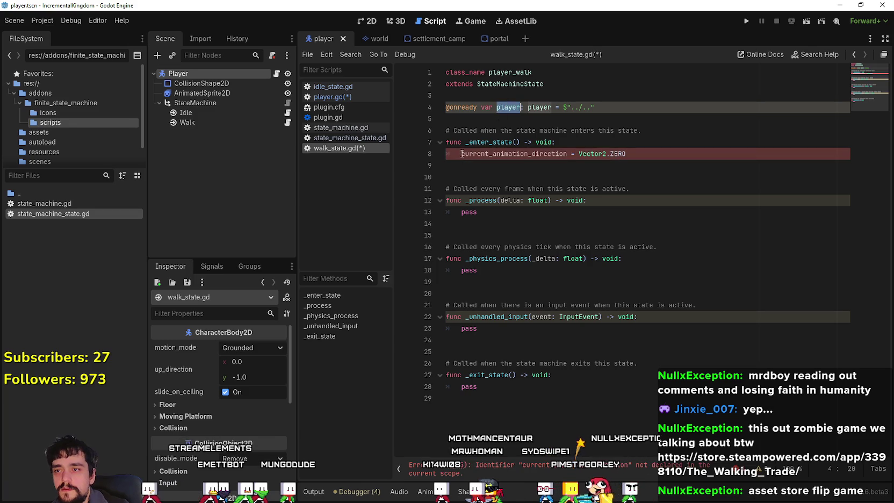
text(.)
key(ctrl+s)
click(728, 156)
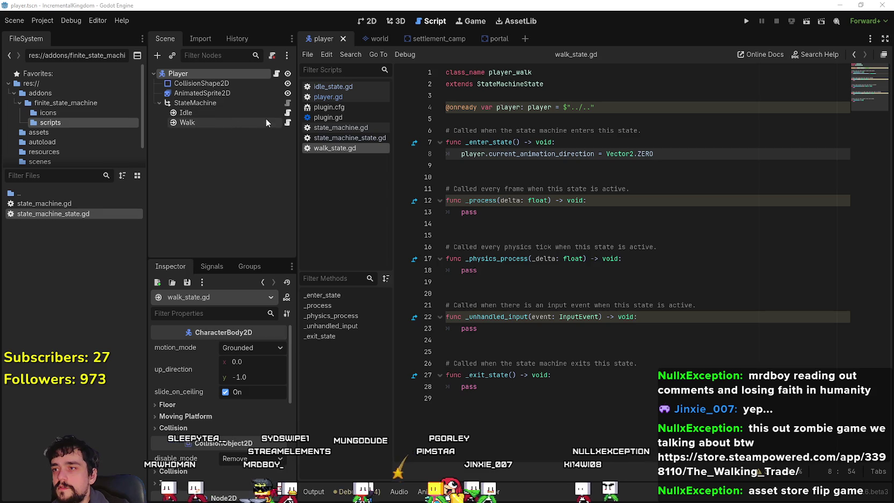
click(669, 209)
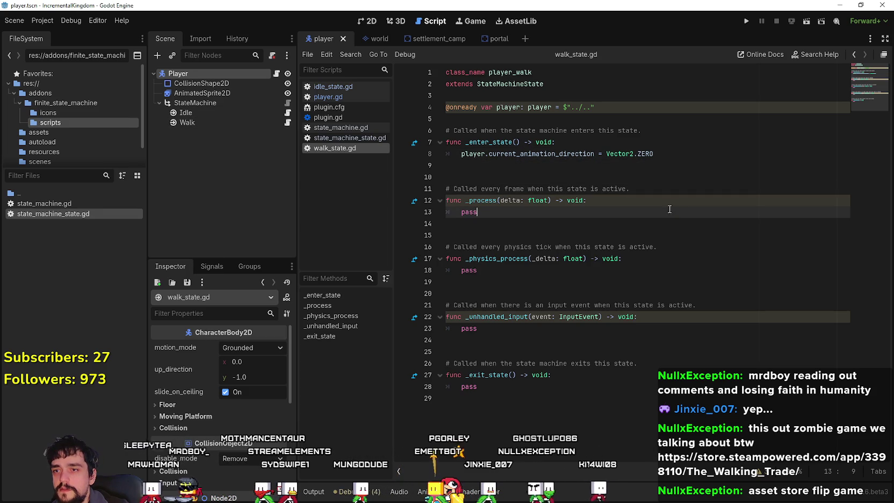
drag(476, 270, 461, 271)
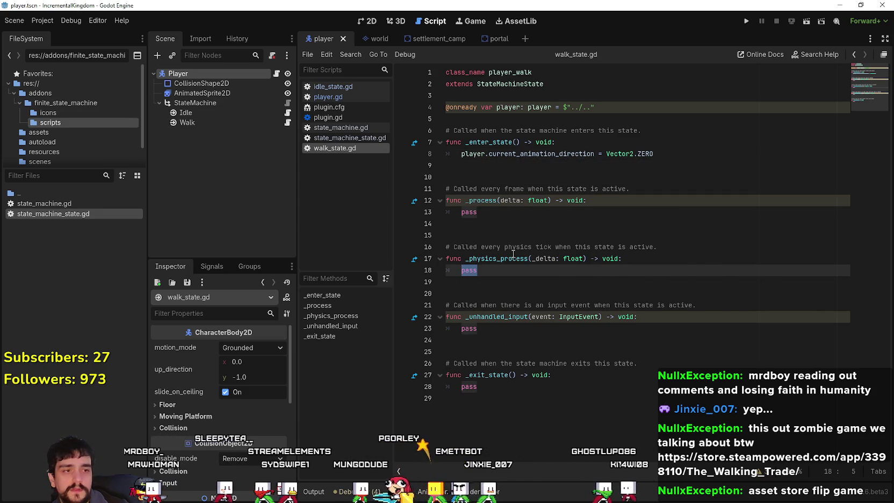
- Start 'var direction: Vector2 =' in _physics_process and browse the scripts and autoload folders
mouse_move(513, 253)
text(var directio)
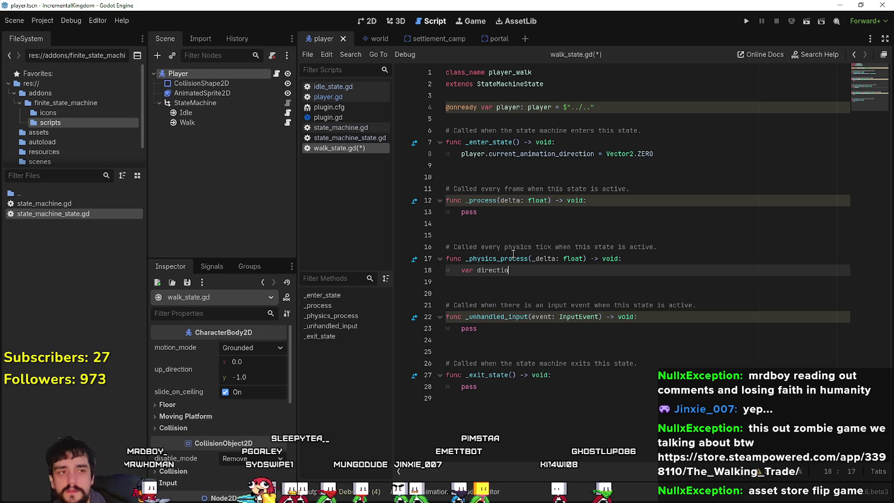
text(n: Vec)
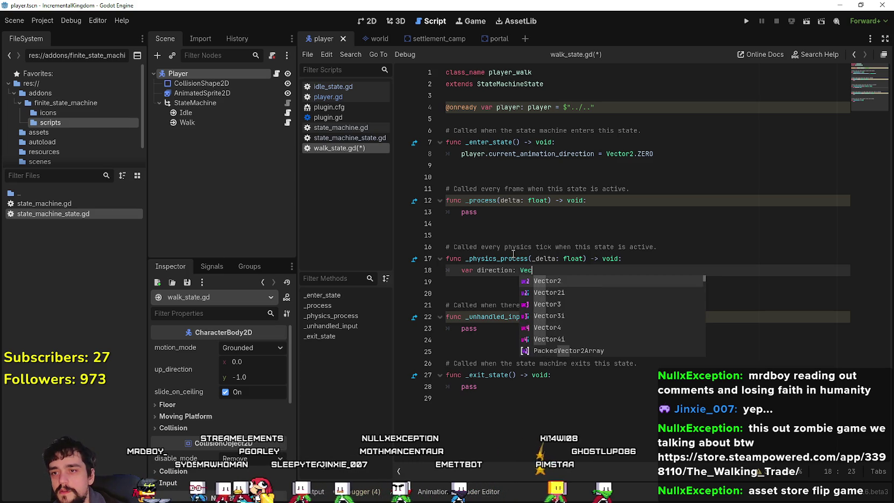
text(tor2 =)
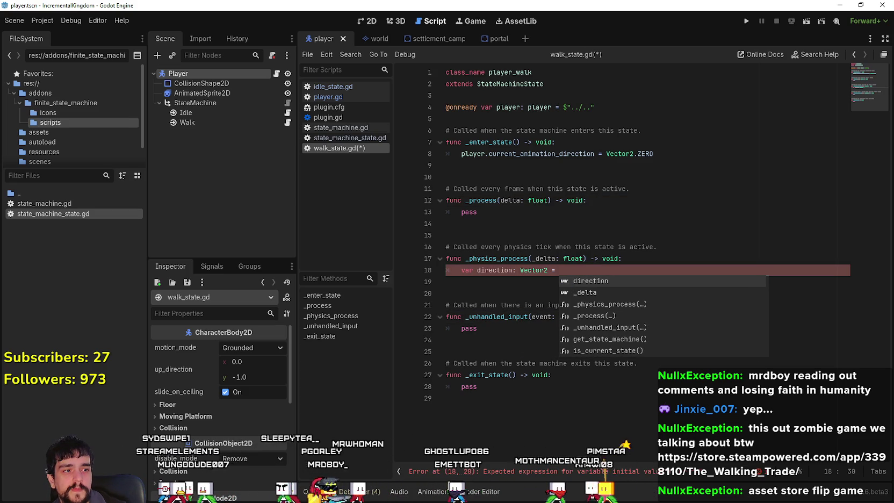
scroll(73, 129, down, 1)
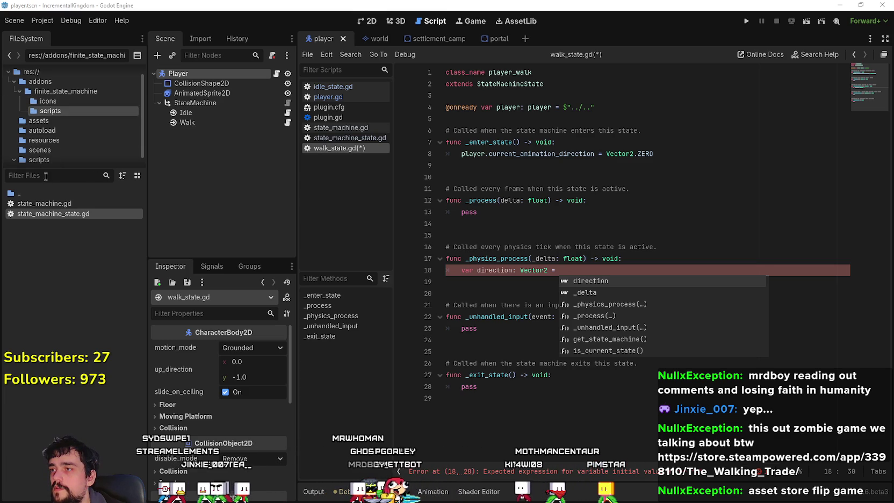
drag(50, 169, 50, 213)
click(39, 170)
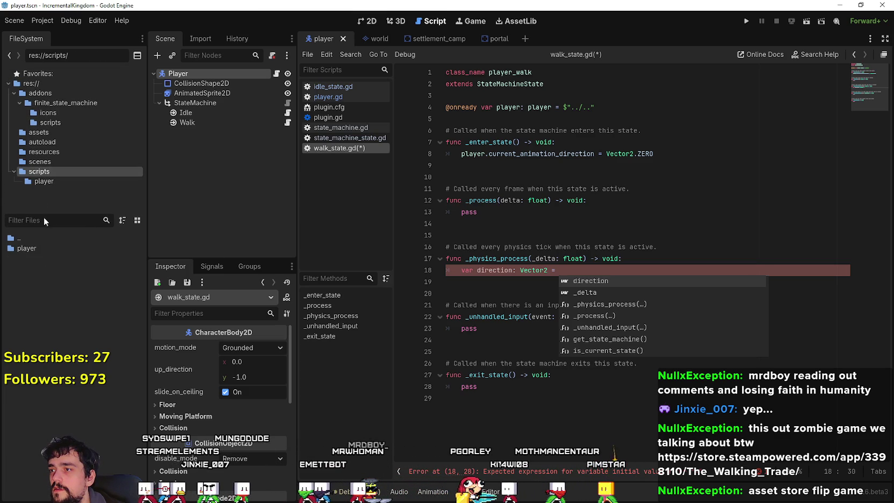
click(54, 143)
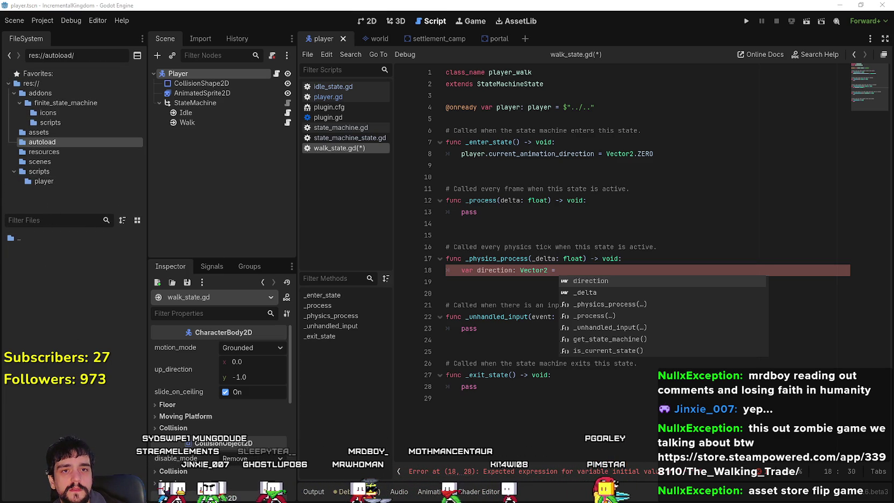
- Check the Input Map and Autoload globals in Project Settings, then close it
click(43, 21)
click(64, 33)
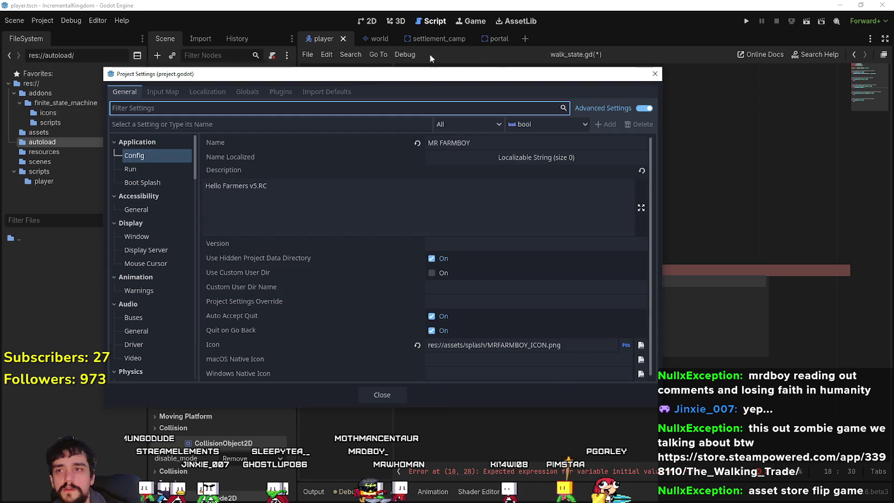
click(162, 92)
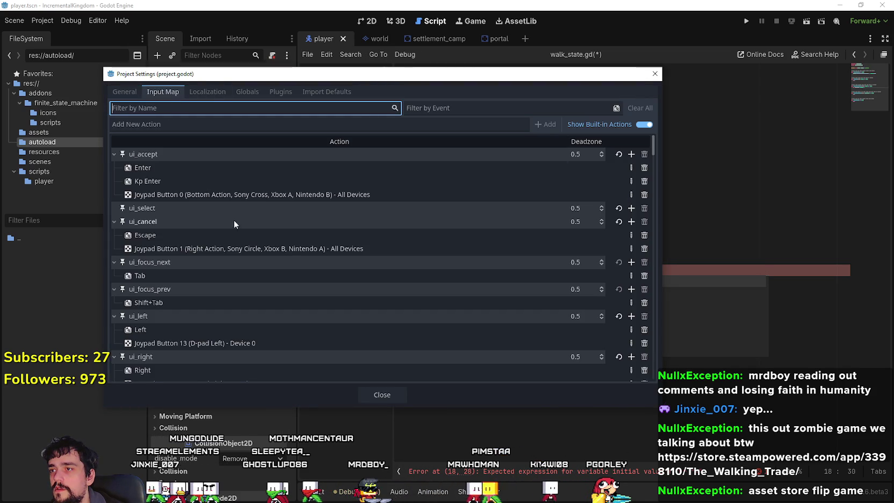
click(238, 93)
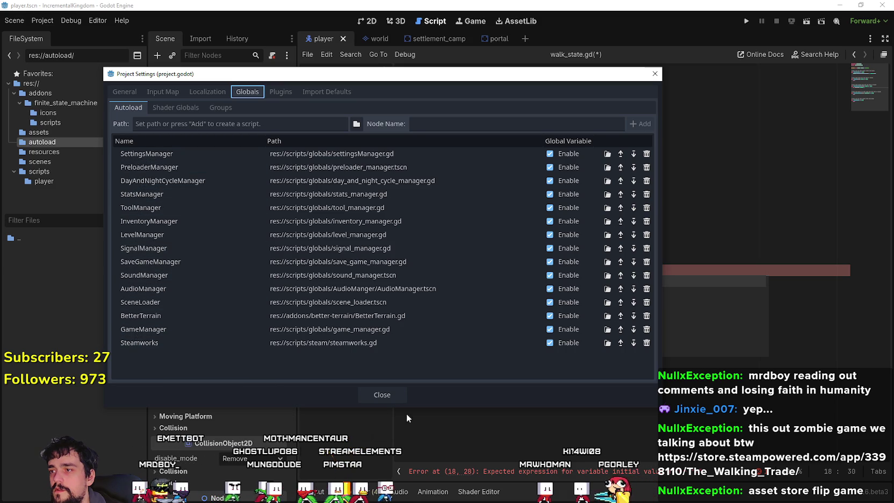
click(394, 397)
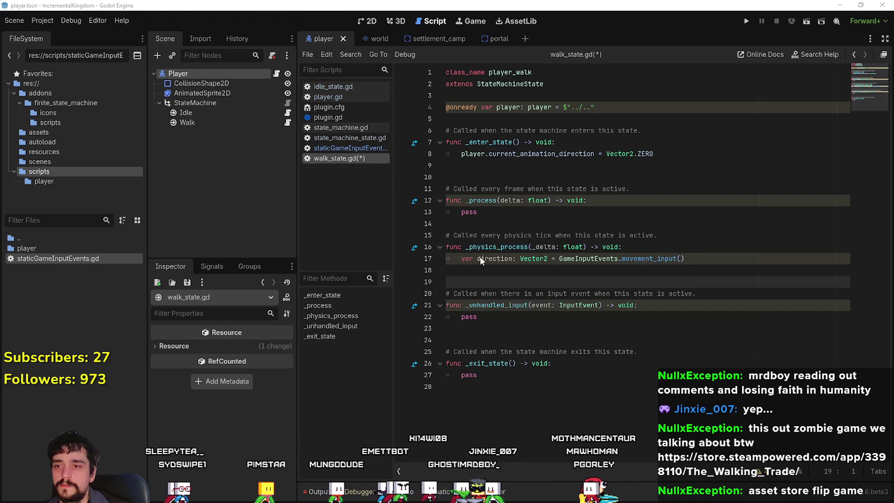
- Start a match on player.current_animation_direction, then paste the prepared RIGHT/LEFT/UP/DOWN match block
click(493, 222)
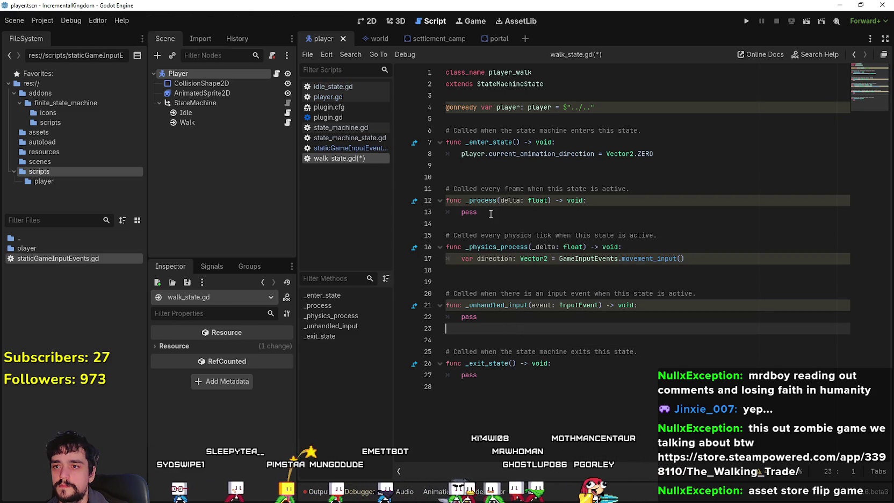
click(510, 164)
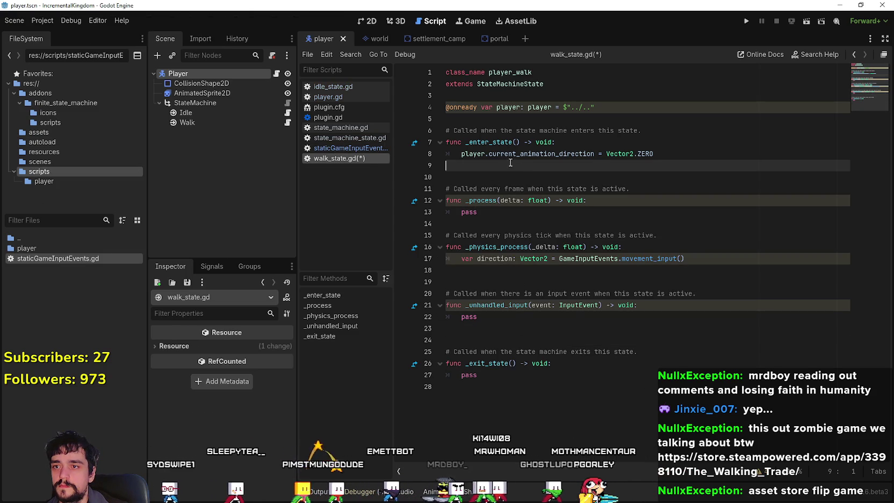
click(493, 270)
key(Tab)
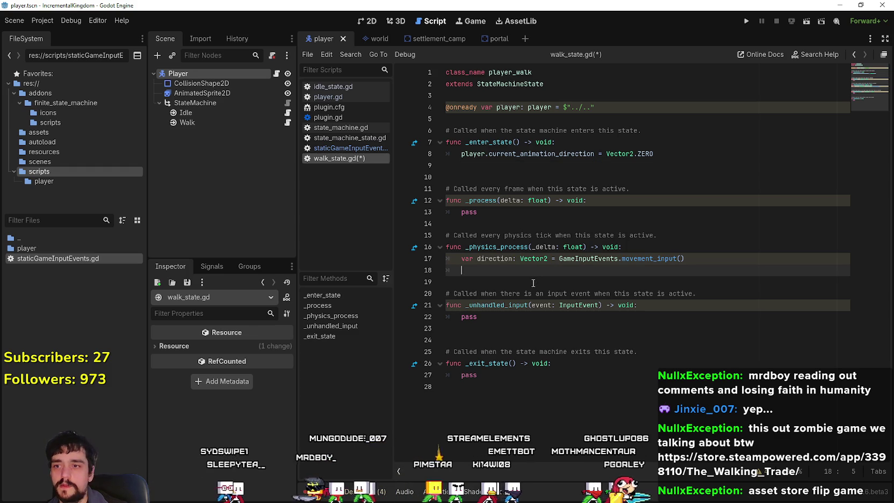
text(mat)
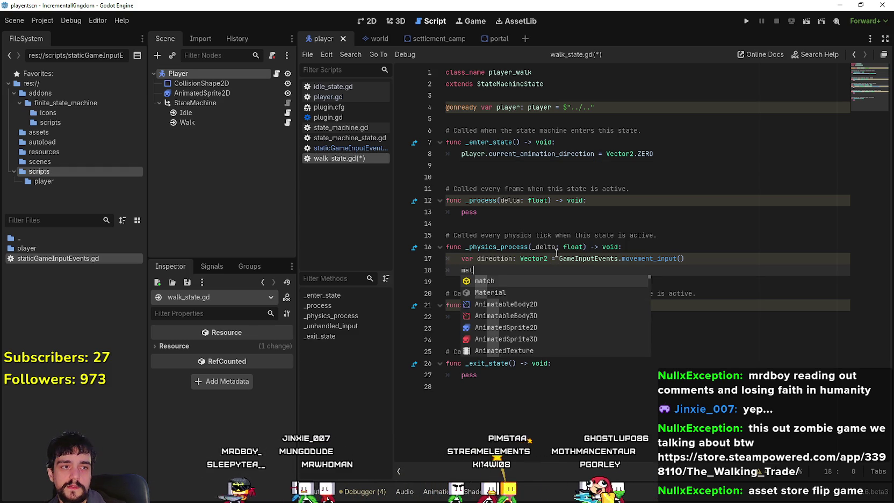
text(ch cu)
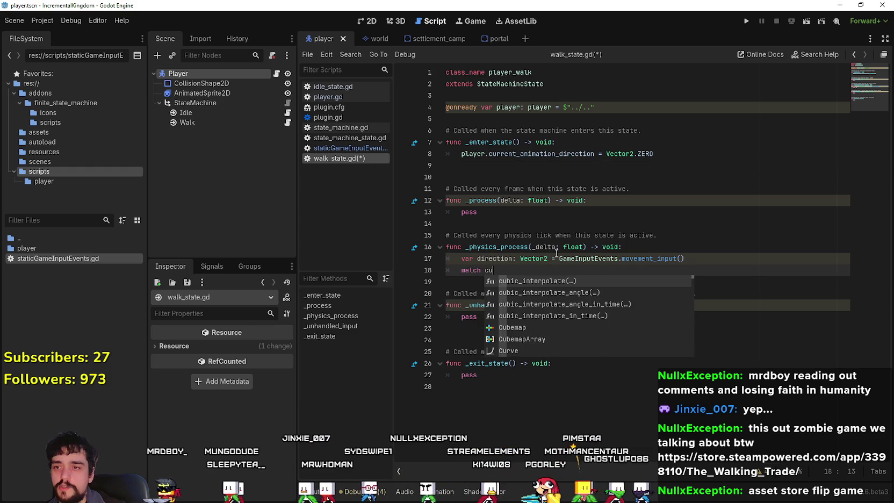
key(BackSpace)
key(BackSpace)
text(player.curr)
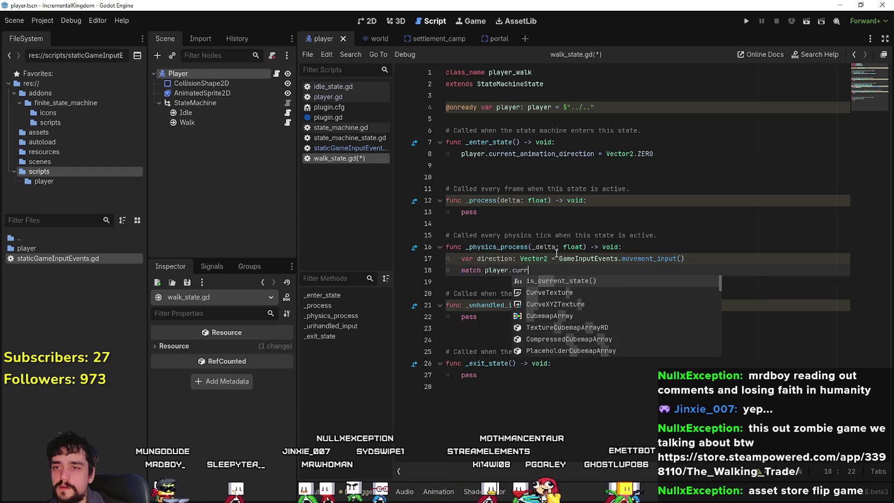
key(Return)
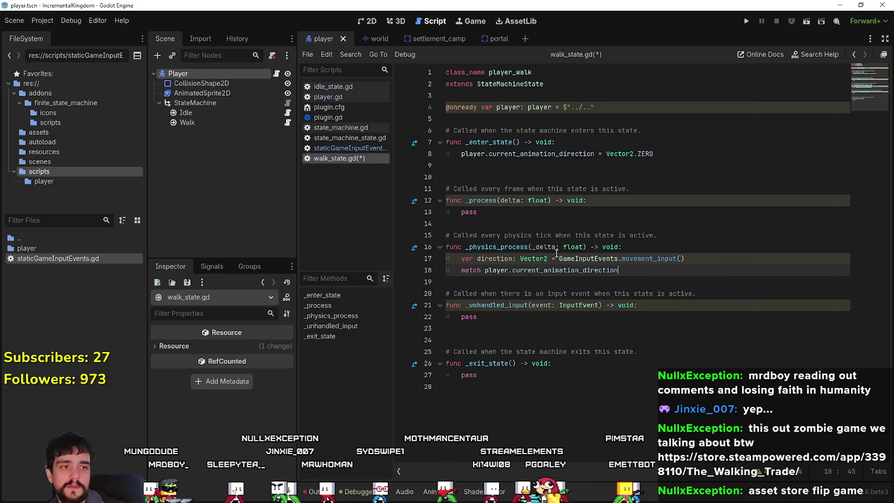
text(:)
key(Return)
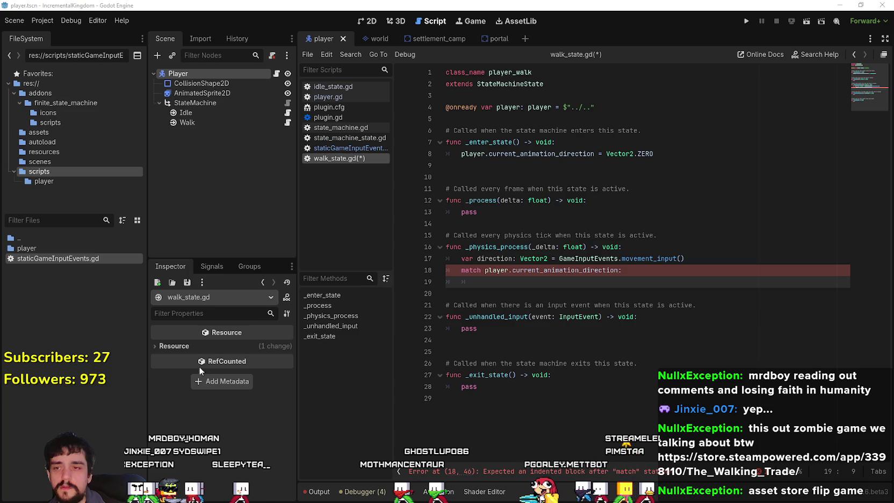
drag(612, 270, 461, 258)
text(var direction: Vector2 = GameInputEvents.movement_input() 	match curr_anim_dir: 		Vector2.RIGHT: 			if direction.x <= 0: 				curr_anim_dir = Vector2.ZERO 		Vector2.LEFT: 			if direction.x >= 0: 				curr_anim_dir = Vector2.ZERO 		Vector2.UP: 			if direction.y >= 0: 				curr_anim_dir = Vector2.ZERO 		Vector2.DOWN: 			if direction.y <= 0: 				curr_anim_dir = Vector2.ZERO)
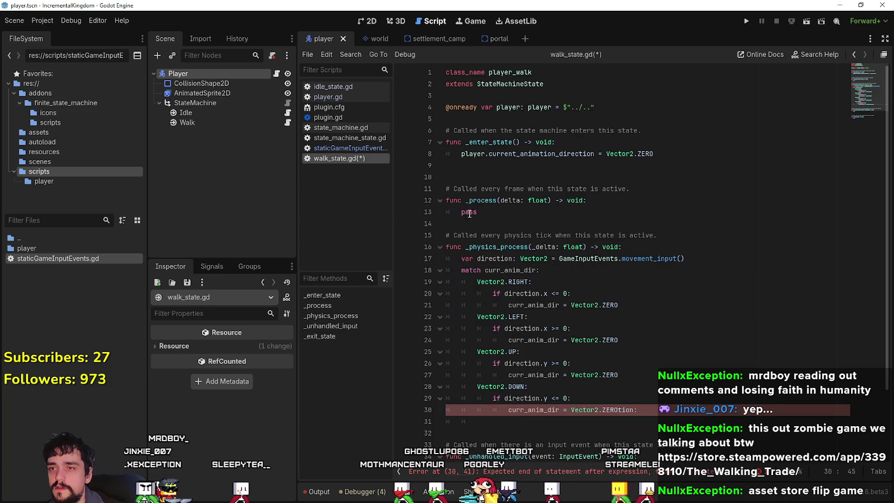
- Make the match line switch on player.current_animation_direction instead of curr_anim_dir
drag(594, 154, 461, 153)
key(ctrl+c)
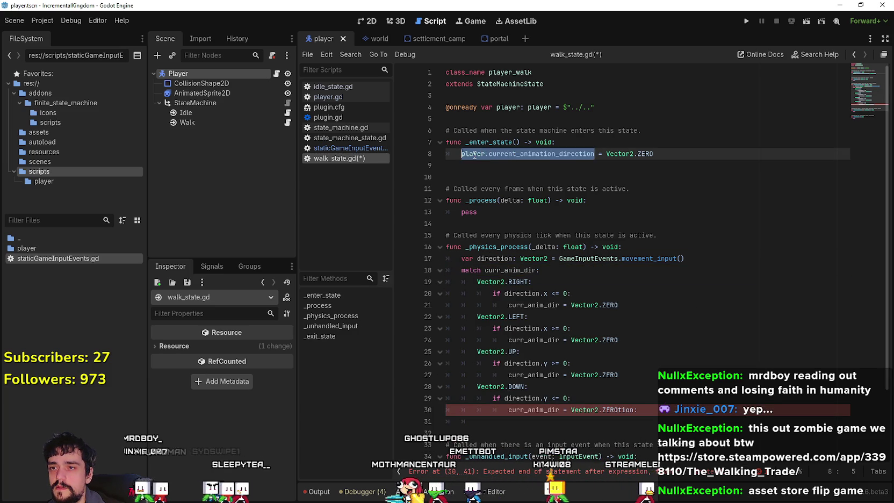
double_click(513, 271)
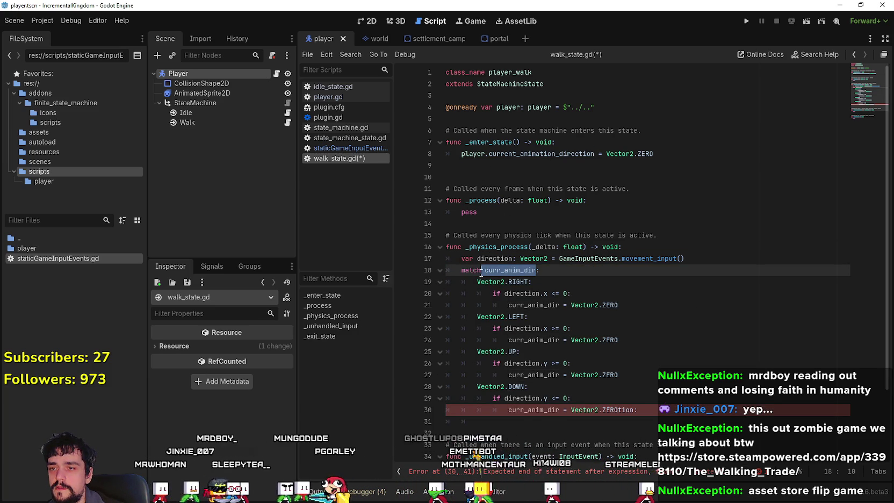
key(ctrl+v)
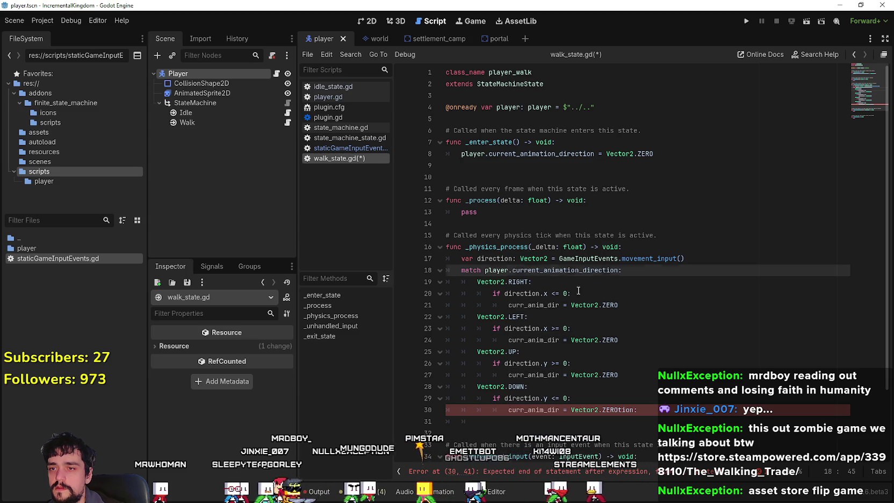
key(Down)
key(Down)
- Replace curr_anim_dir in the DOWN case on line 30 with player.current_animation_direction
scroll(524, 254, down, 1)
double_click(521, 258)
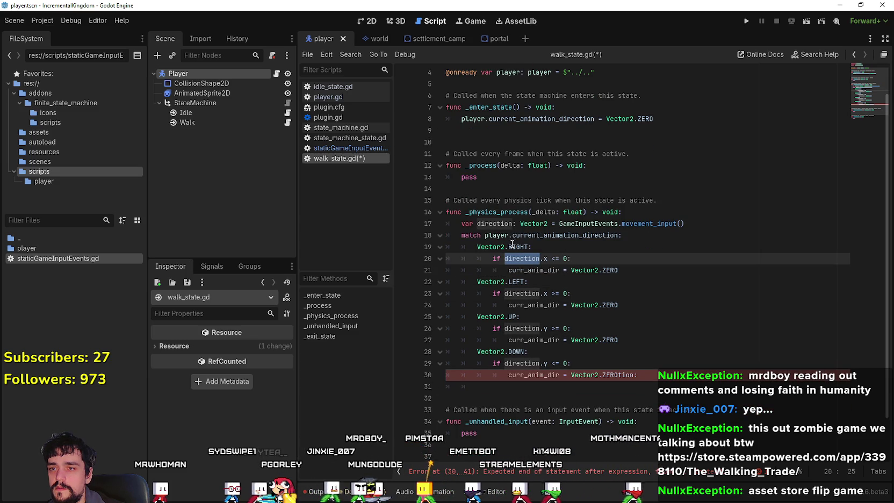
mouse_move(696, 230)
mouse_down()
mouse_move(515, 215)
mouse_move(456, 226)
mouse_up()
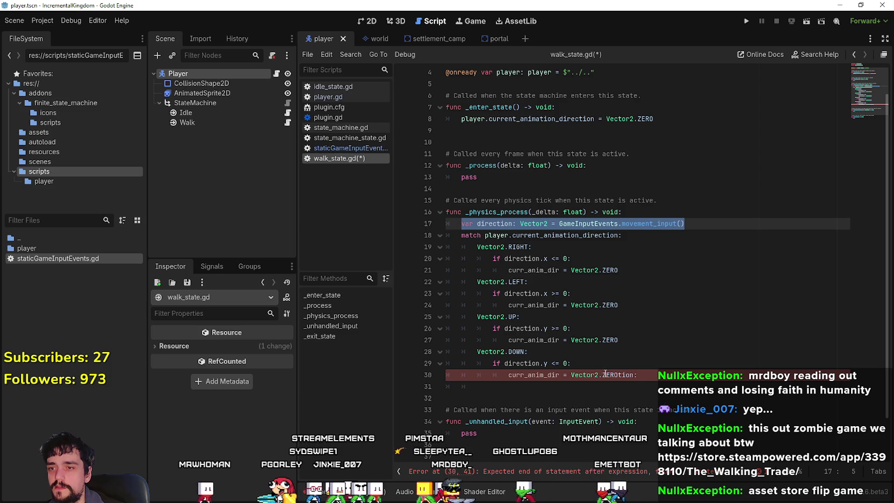
double_click(530, 236)
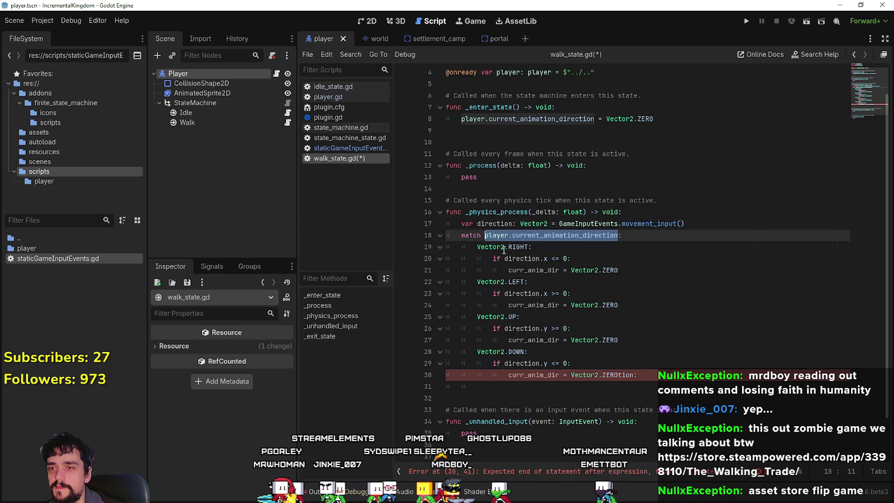
double_click(551, 376)
key(ctrl+v)
click(526, 387)
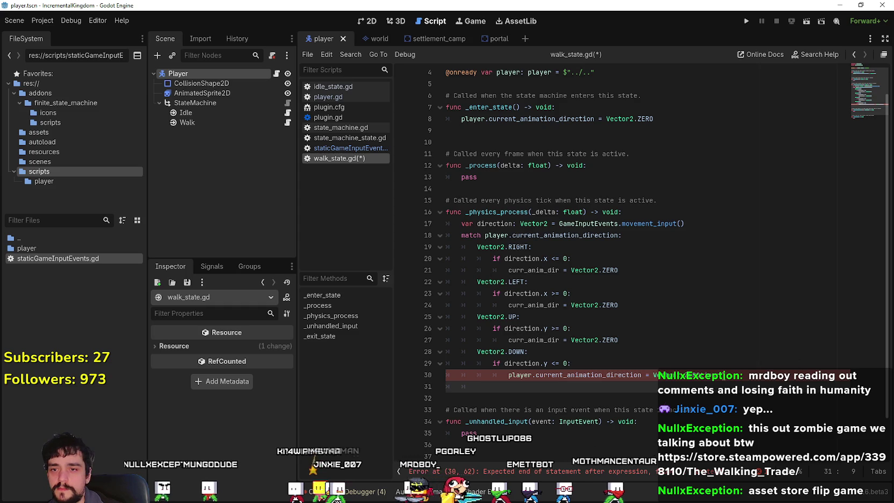
click(705, 374)
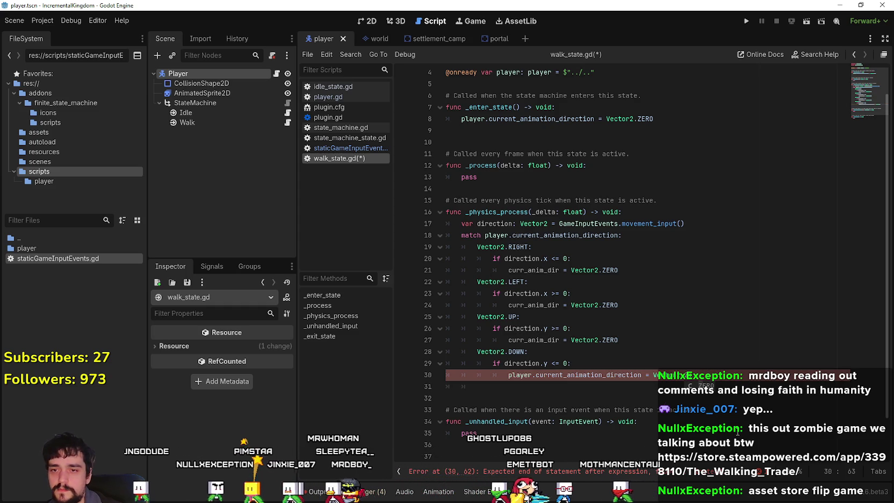
click(527, 392)
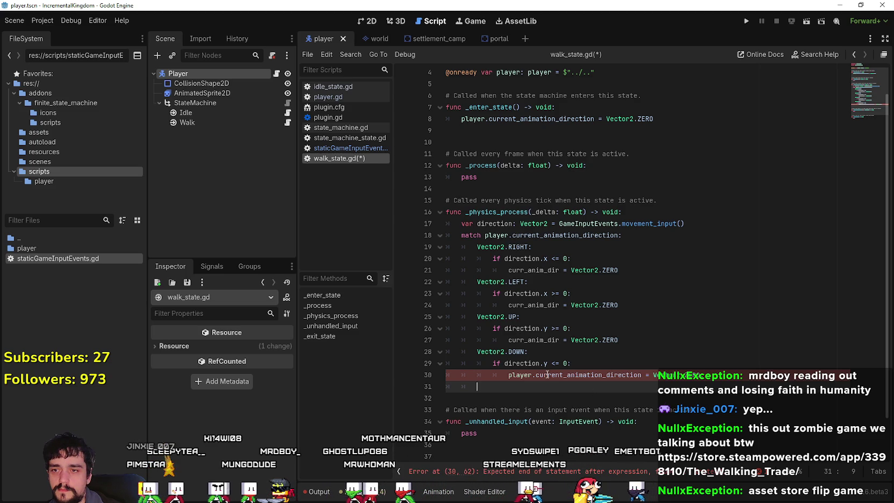
click(507, 375)
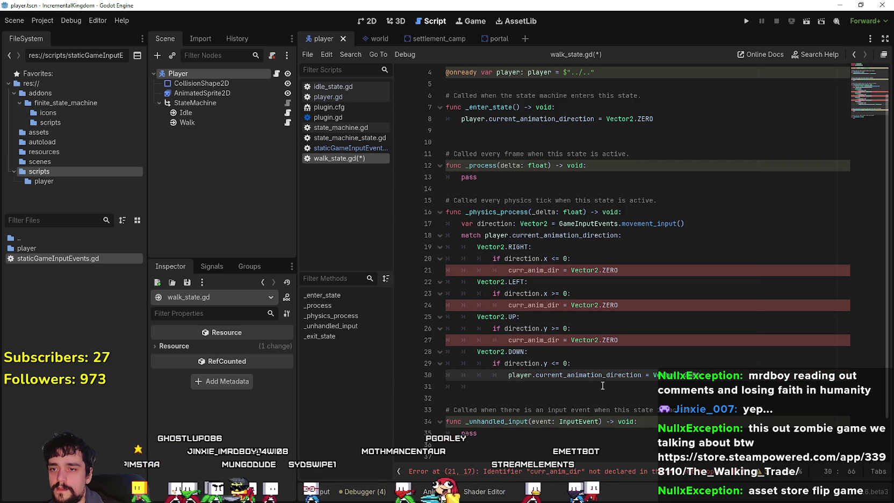
- Copy player.current_animation_direction and paste it over curr_anim_dir on lines 27, 24 and 21
double_click(589, 376)
key(ctrl+c)
double_click(533, 340)
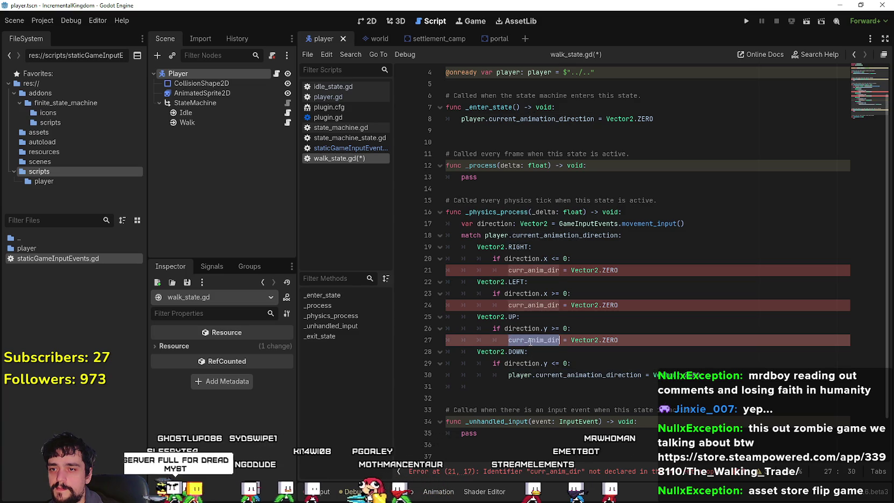
key(ctrl+v)
double_click(532, 304)
key(ctrl+v)
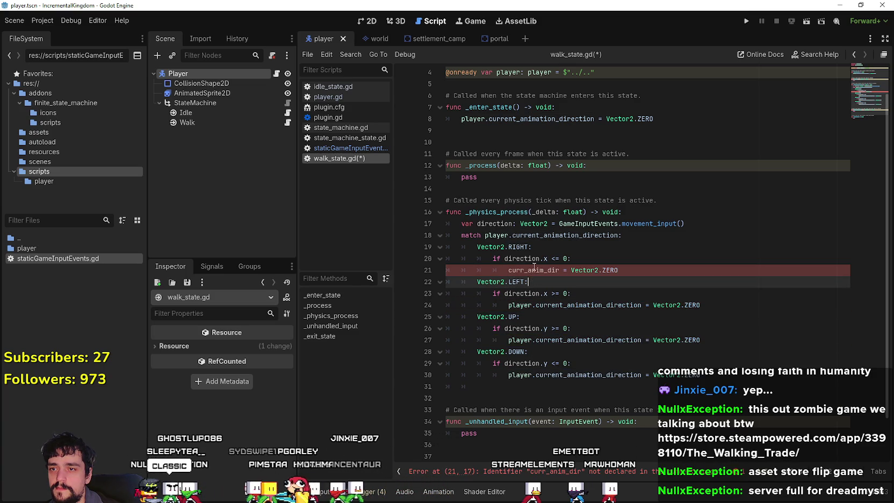
double_click(533, 270)
- Check the direction declaration and its uses, then delete line 31's stray indentation
mouse_move(461, 224)
mouse_down()
mouse_move(698, 236)
mouse_move(714, 229)
mouse_up()
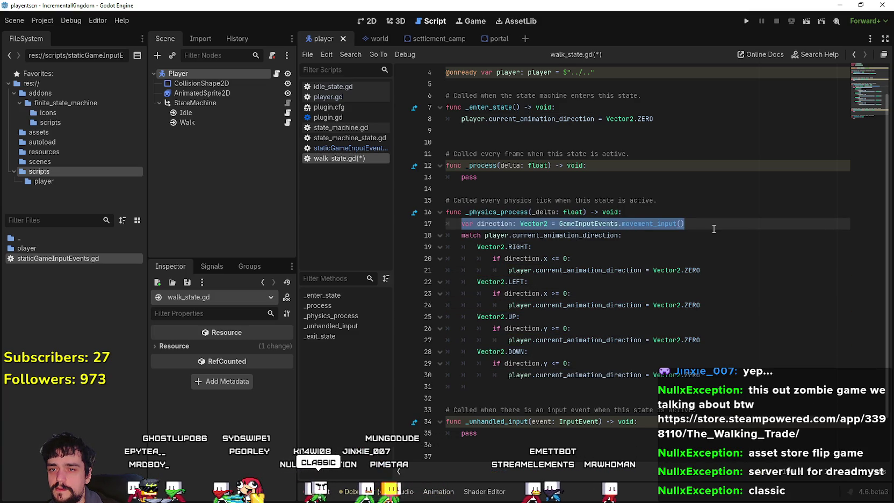
double_click(608, 271)
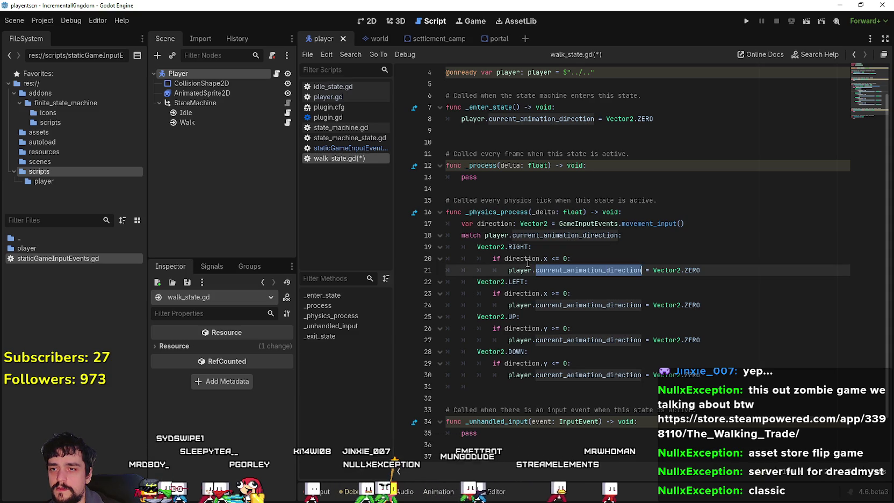
double_click(521, 258)
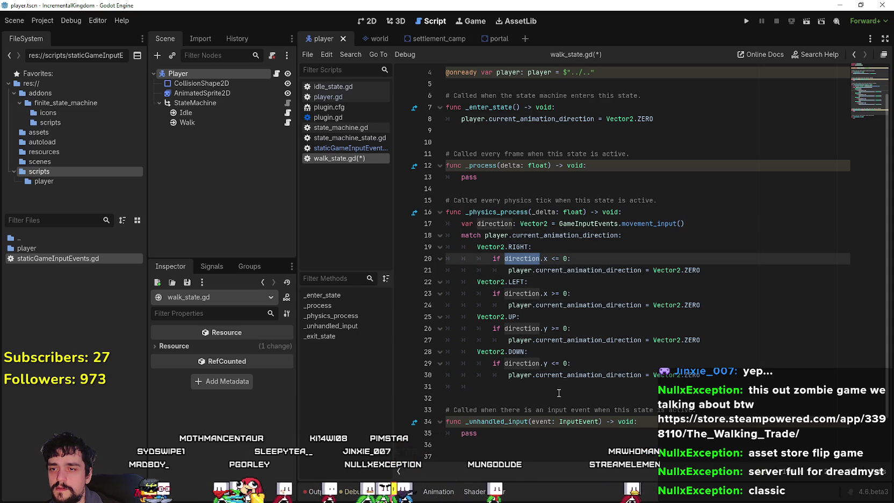
drag(559, 393, 434, 386)
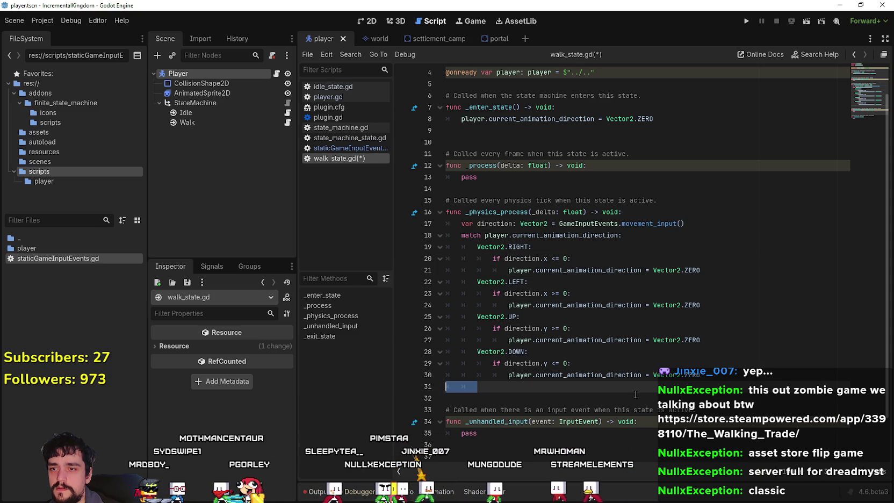
key(BackSpace)
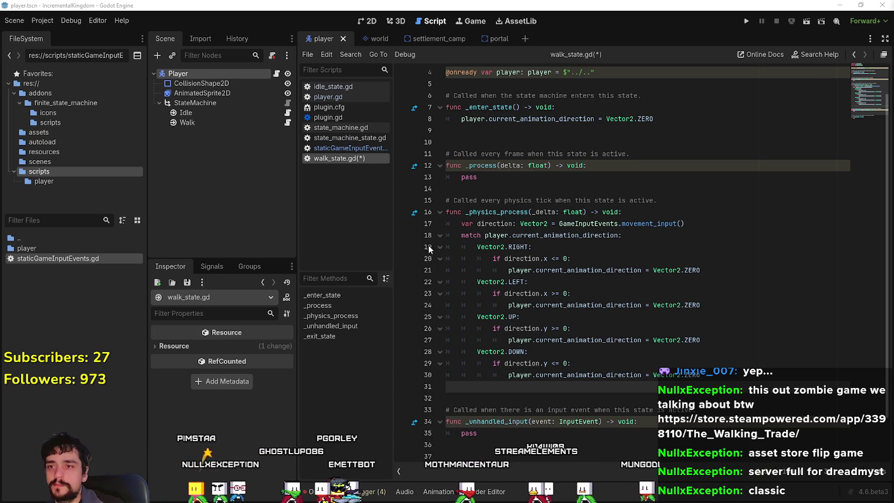
- Review the match block around the Vector2.DOWN case and line 31, then switch to the browser
click(580, 332)
scroll(581, 332, down, 1)
click(552, 319)
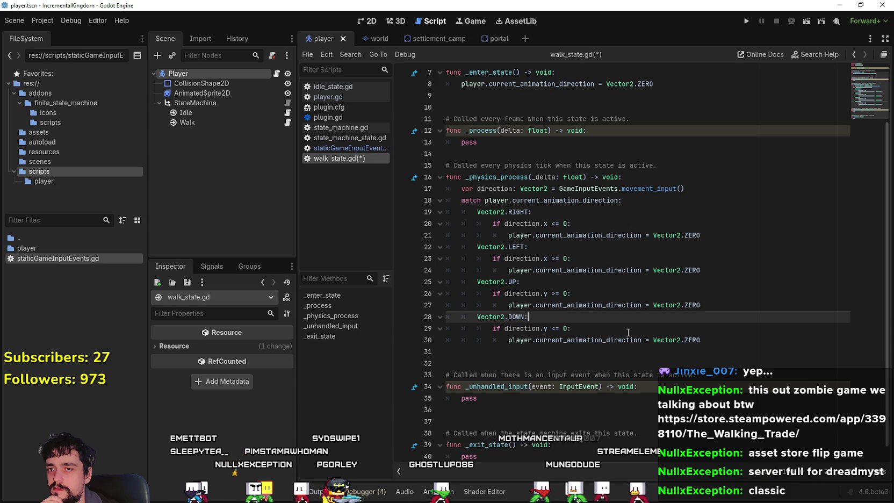
click(495, 353)
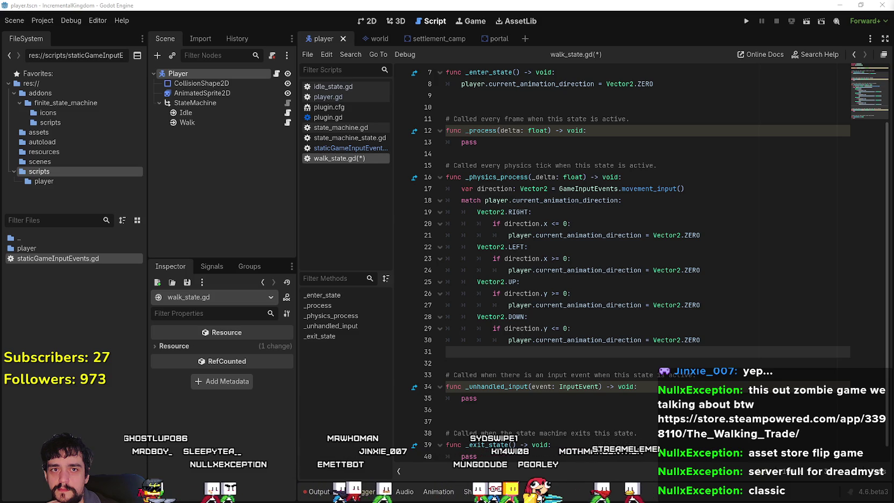
key(alt+Tab)
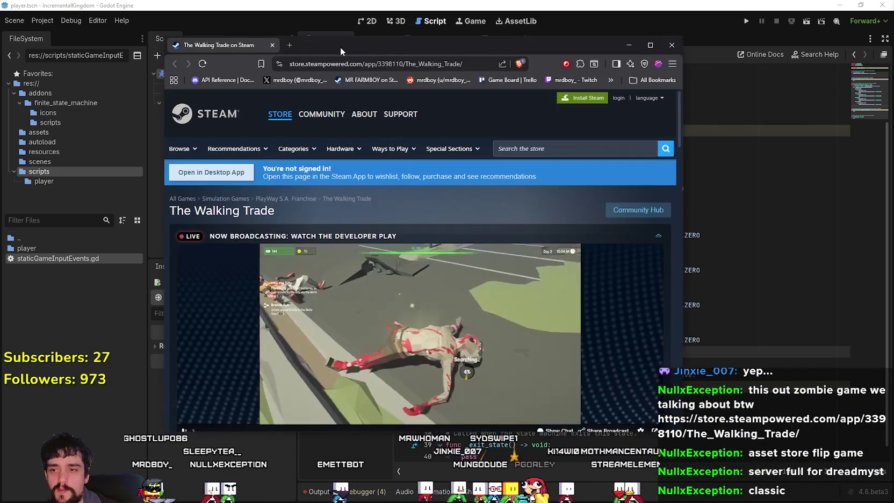
- Pause the developer's live broadcast and read The Walking Trade's expanded game description
scroll(545, 281, down, 3)
click(402, 270)
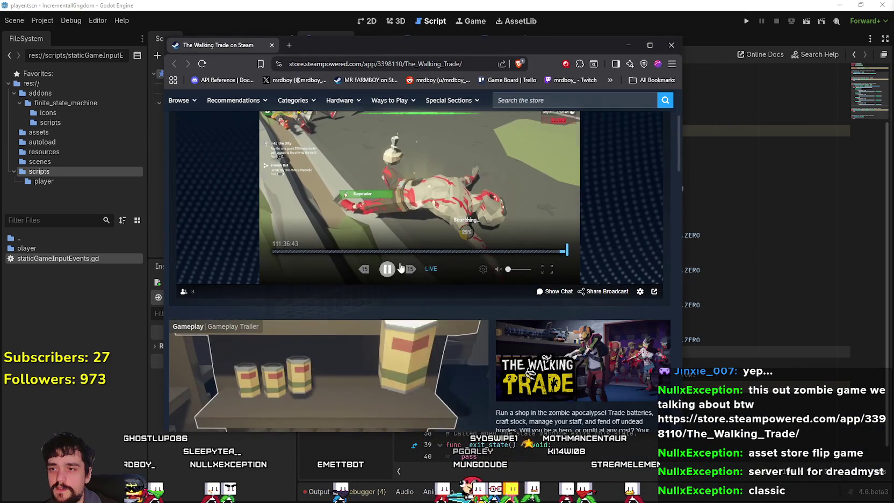
scroll(595, 254, up, 1)
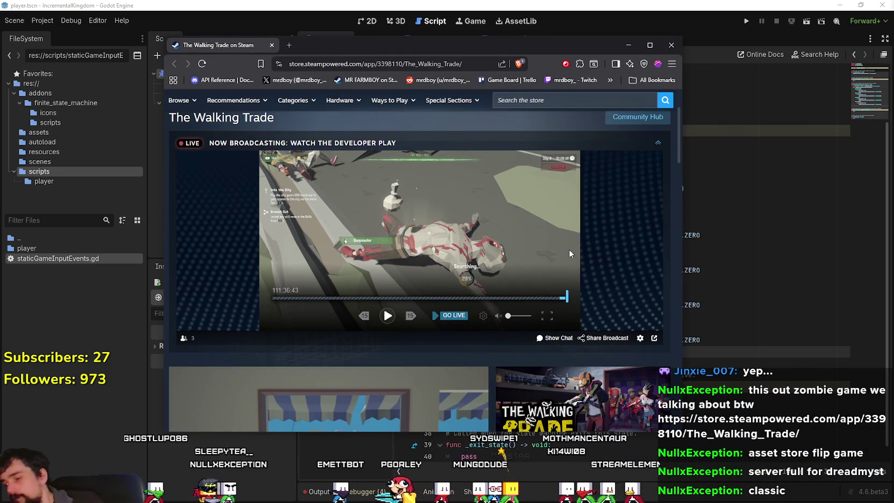
scroll(569, 249, down, 3)
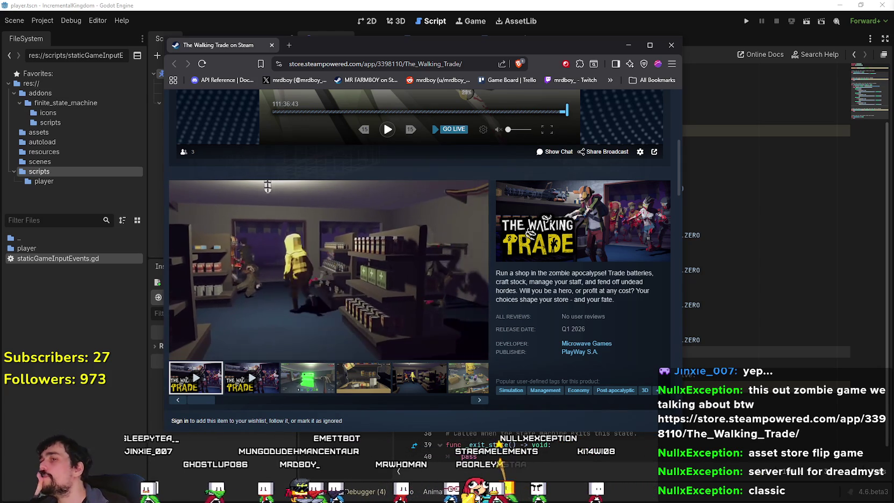
scroll(376, 292, down, 5)
scroll(374, 284, down, 3)
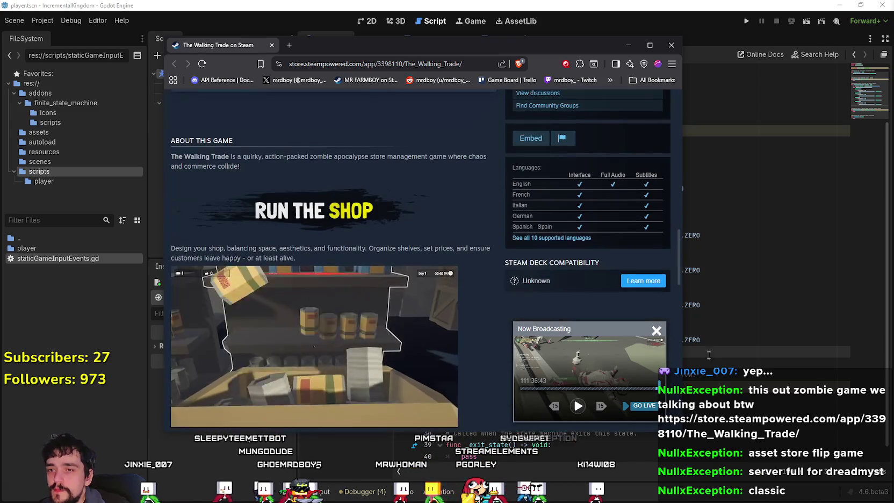
scroll(424, 304, down, 4)
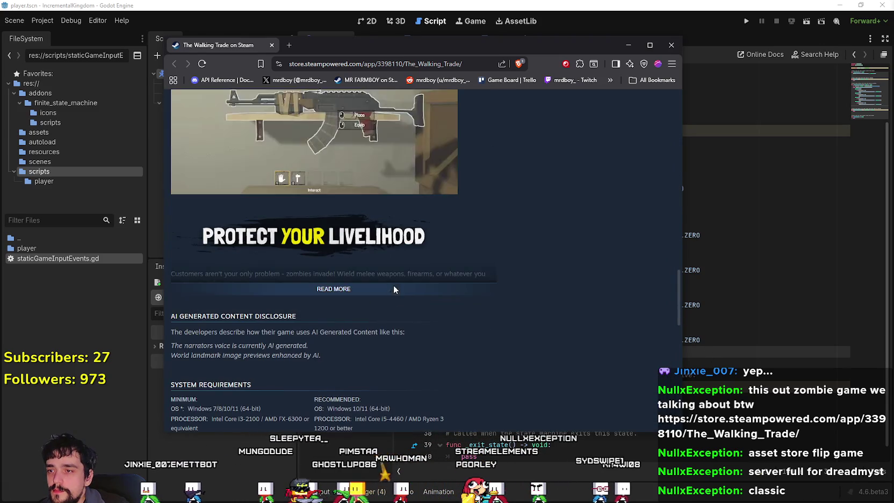
click(394, 287)
scroll(530, 346, down, 5)
scroll(511, 326, down, 4)
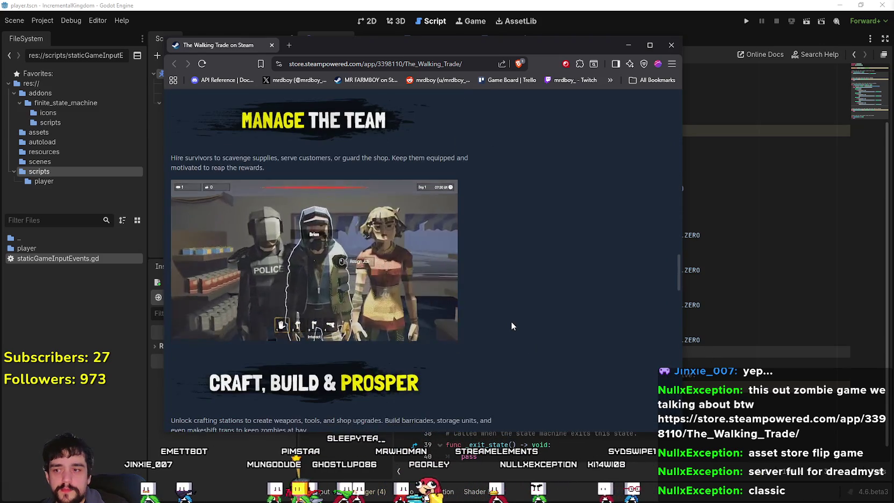
scroll(511, 322, down, 8)
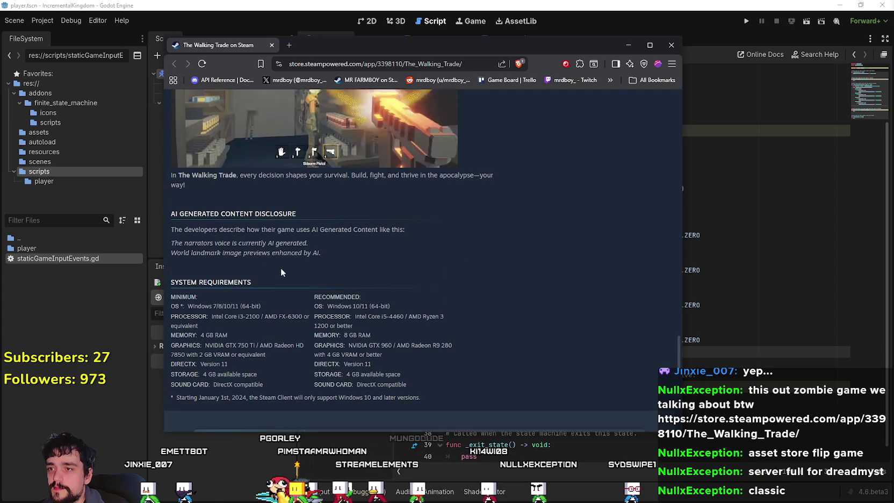
scroll(525, 297, up, 8)
scroll(515, 301, up, 10)
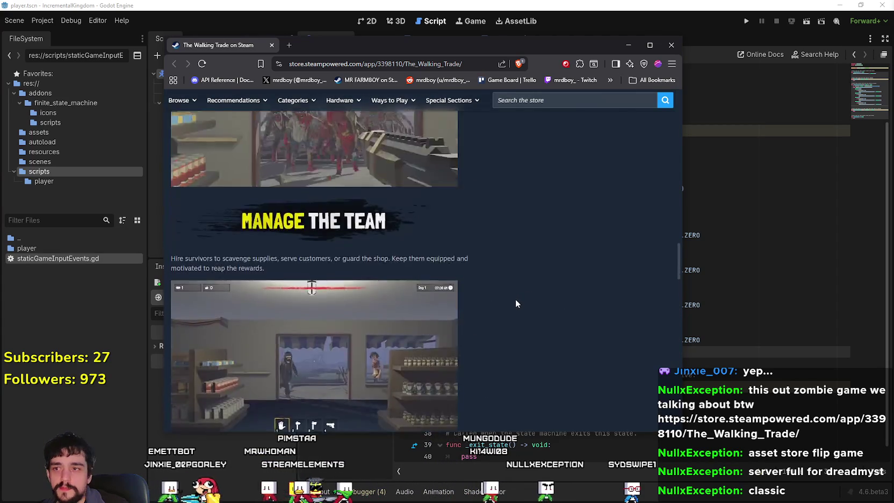
scroll(408, 321, up, 1)
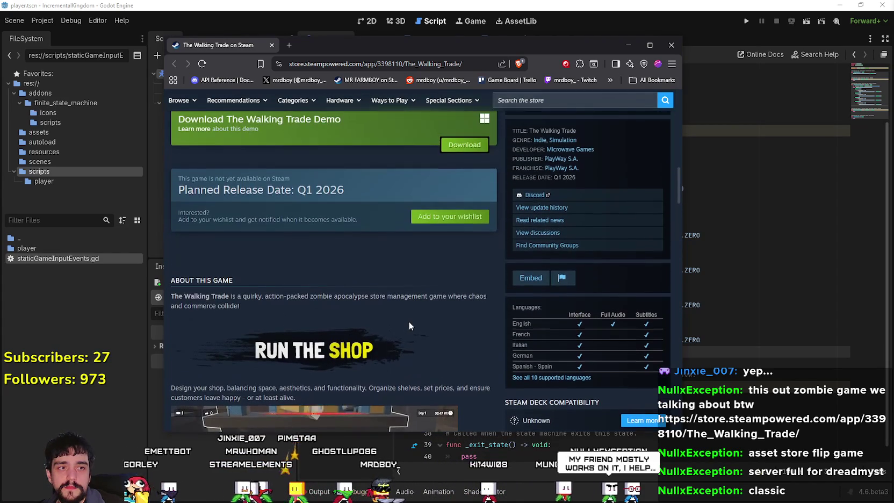
scroll(416, 319, up, 3)
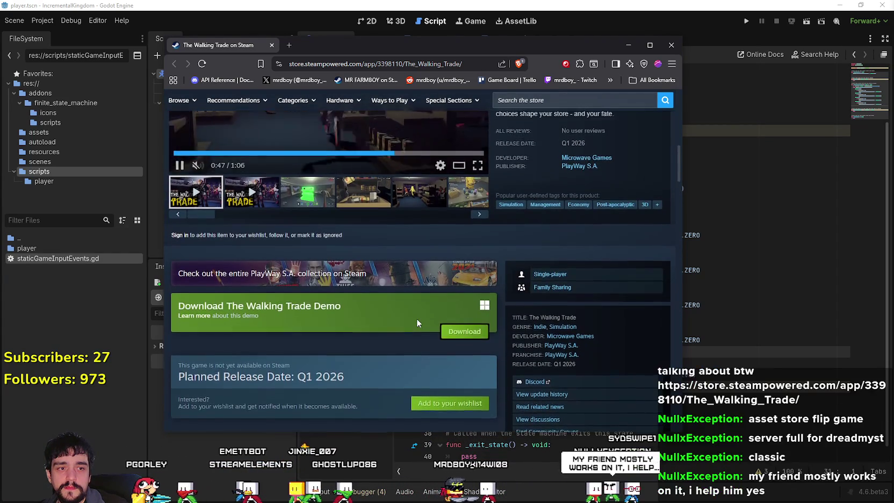
scroll(416, 318, up, 6)
scroll(417, 318, up, 3)
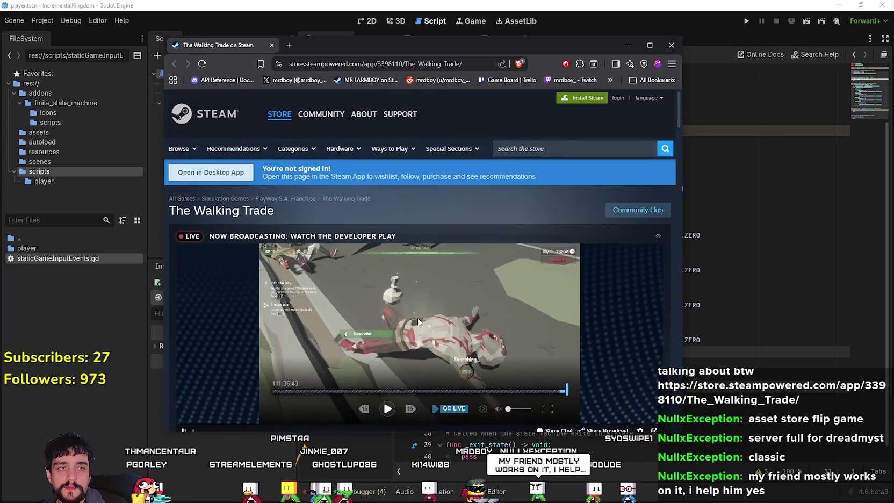
scroll(418, 318, down, 3)
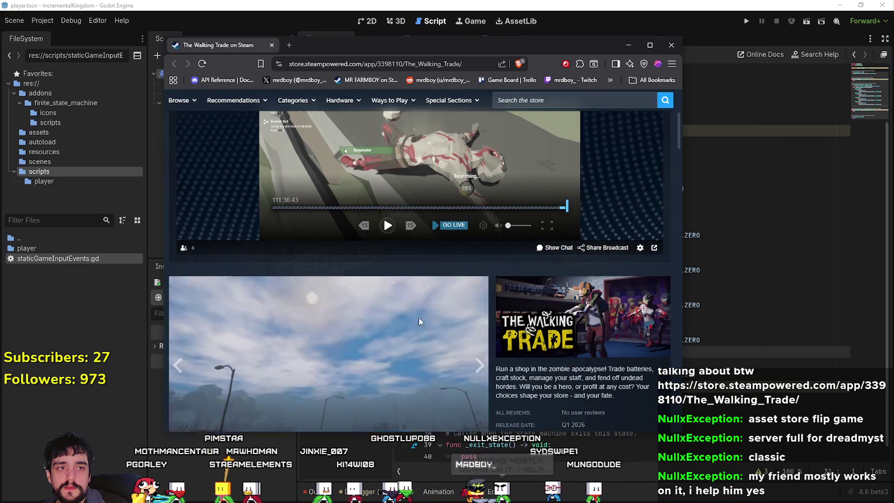
scroll(419, 321, up, 3)
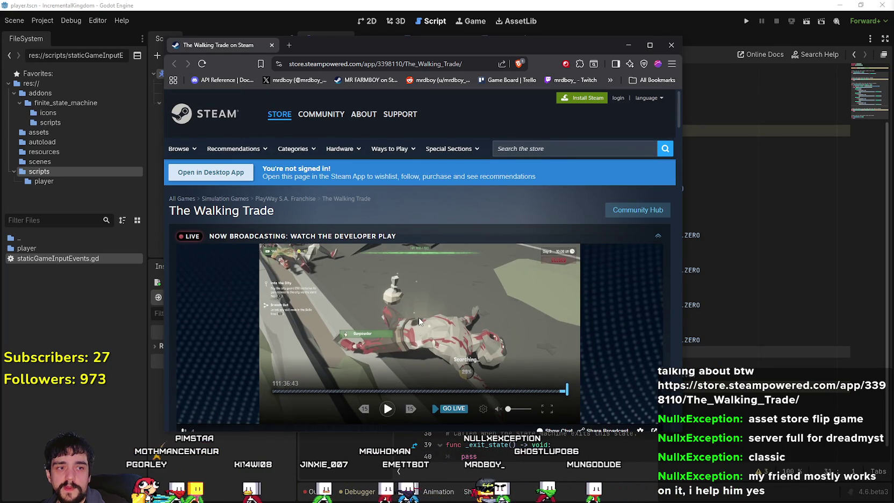
scroll(420, 322, down, 5)
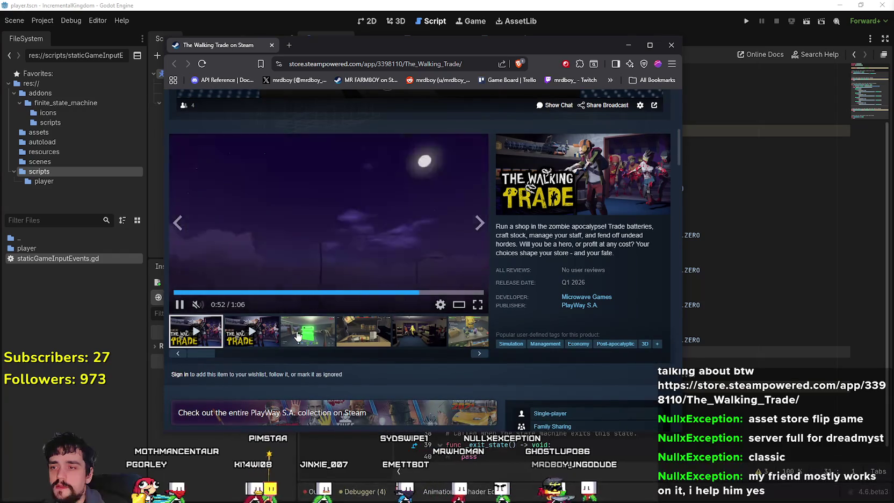
- View the green and shop-shelves screenshots in the gallery and scroll further down the page
click(299, 336)
scroll(363, 266, down, 2)
click(359, 250)
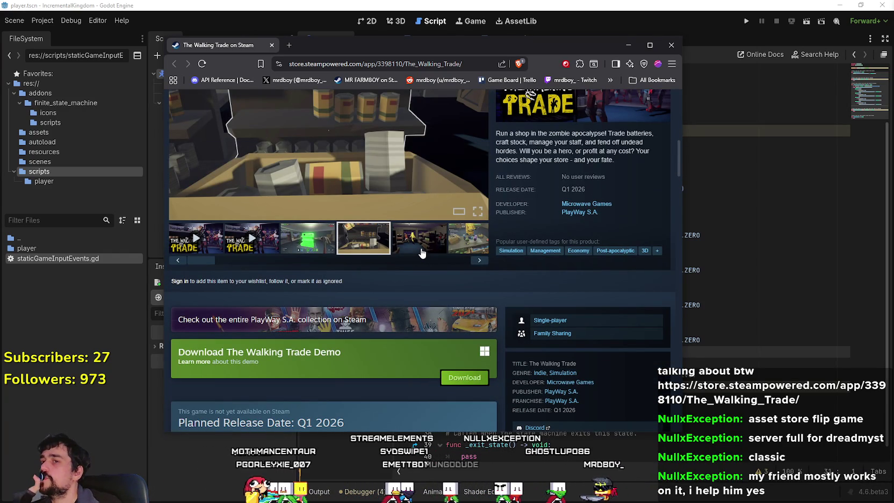
scroll(421, 252, down, 6)
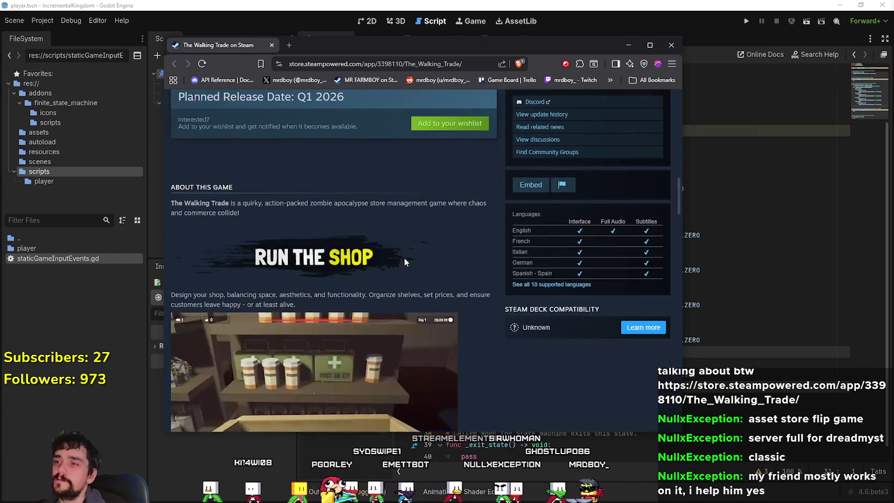
scroll(480, 319, down, 6)
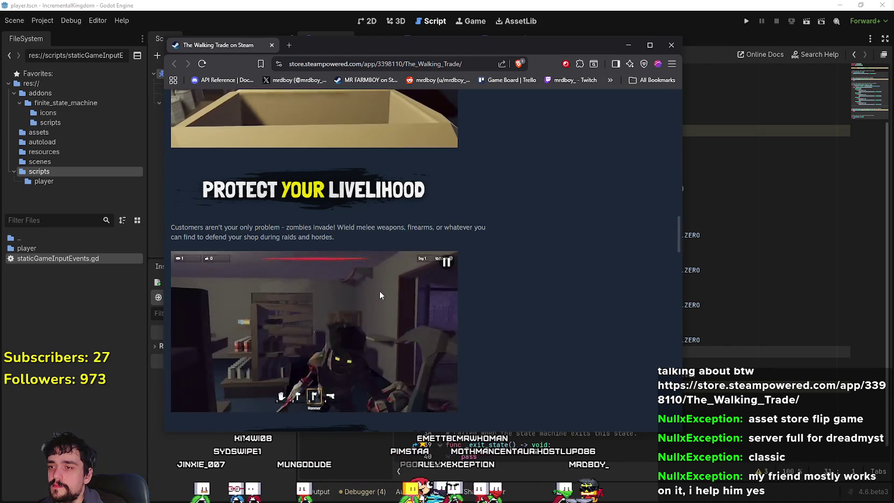
scroll(379, 295, down, 5)
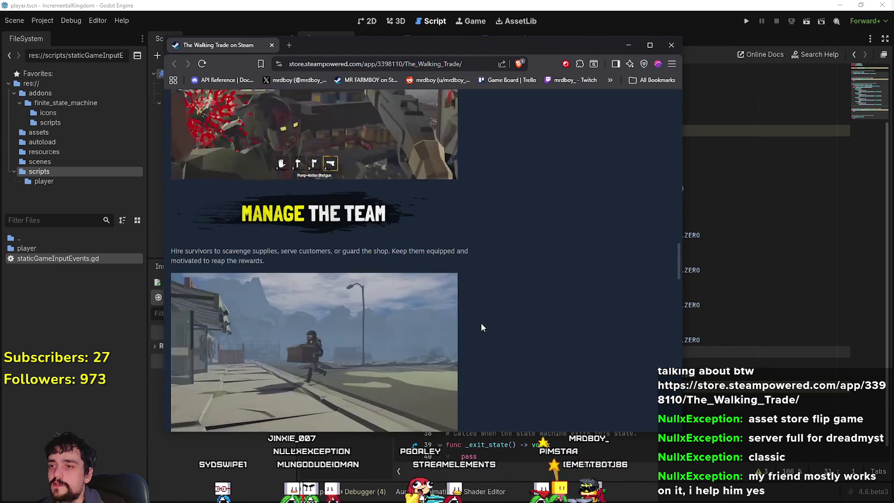
scroll(480, 323, down, 3)
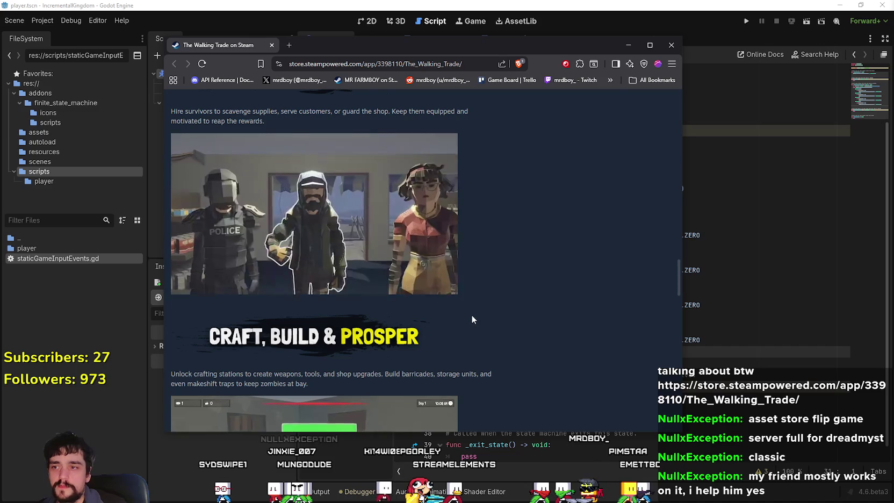
scroll(467, 316, down, 3)
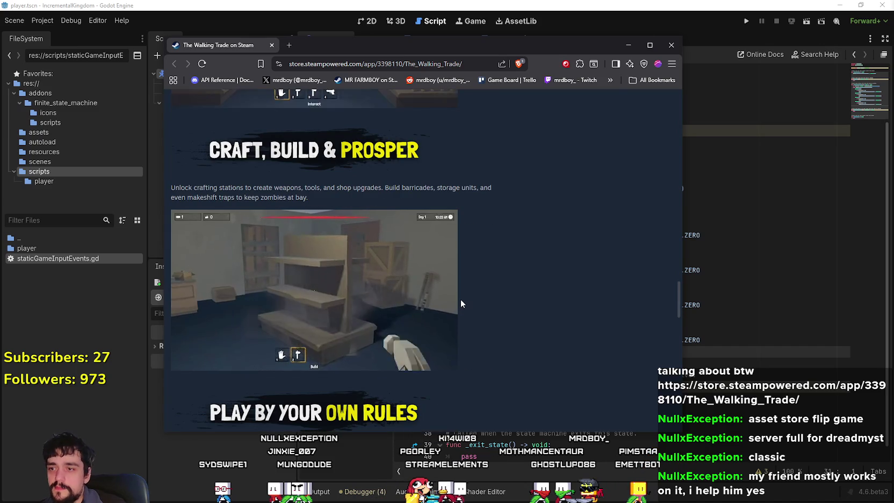
scroll(460, 301, down, 2)
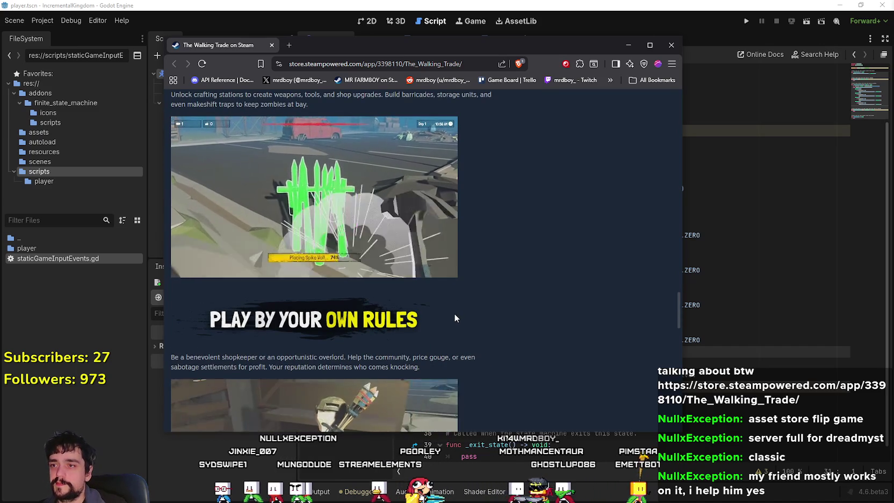
scroll(454, 312, down, 4)
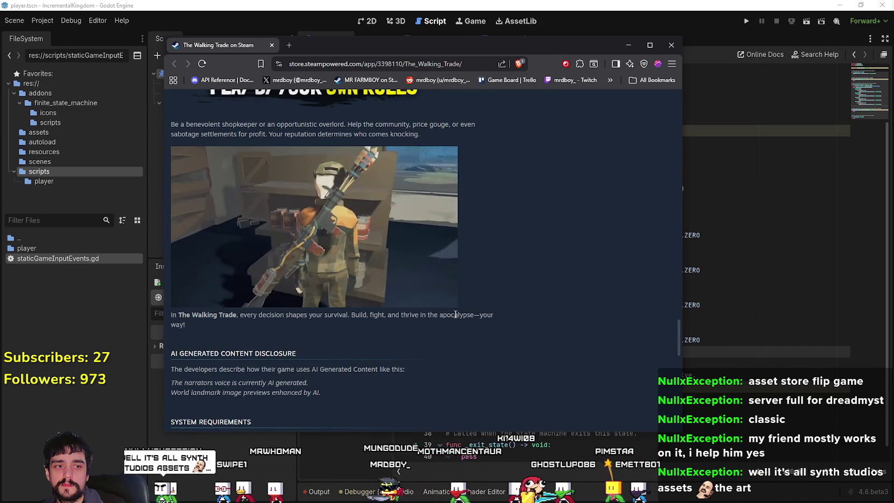
scroll(455, 314, down, 2)
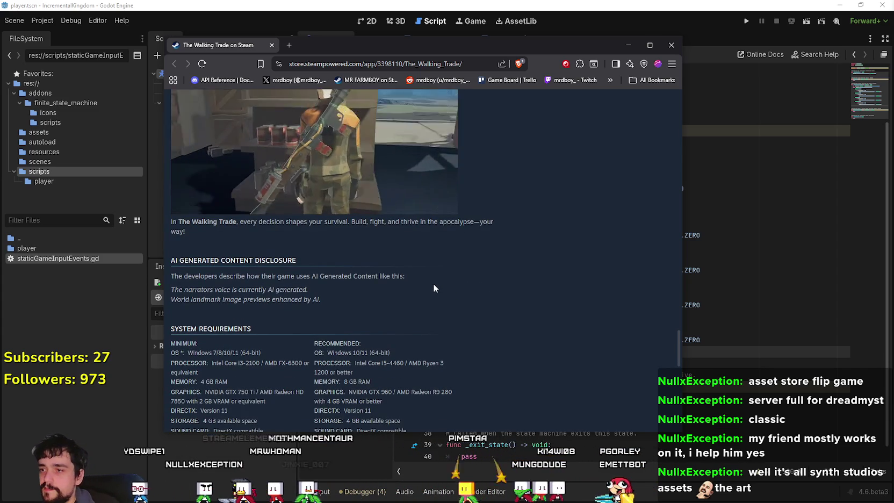
scroll(434, 283, up, 3)
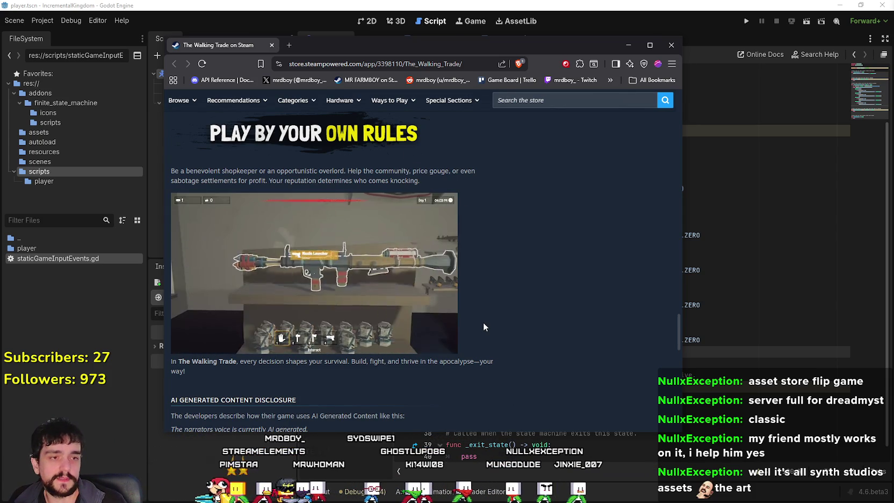
scroll(482, 322, down, 3)
scroll(480, 295, up, 3)
- Select the AI-generated content disclosure and the In The Walking Trade tagline paragraph, then deselect them
mouse_move(480, 295)
mouse_down()
mouse_move(419, 343)
mouse_move(201, 379)
mouse_move(151, 356)
mouse_move(172, 370)
mouse_move(175, 363)
mouse_up()
click(187, 377)
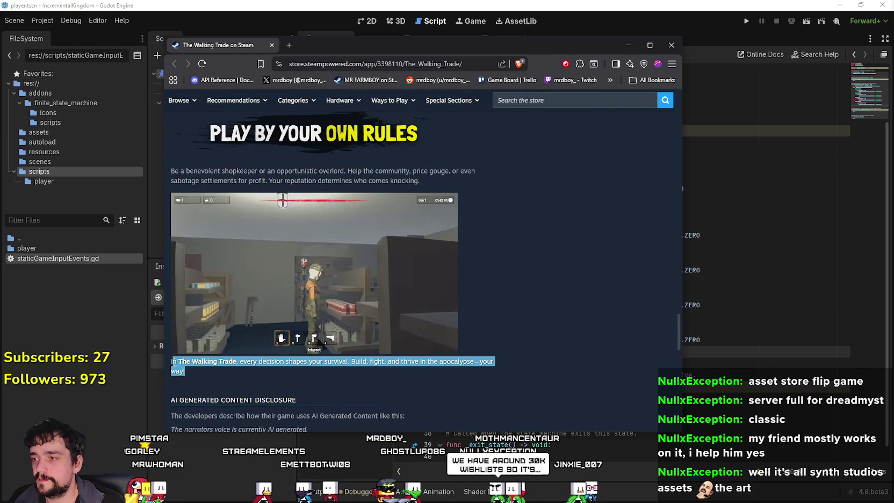
click(175, 363)
triple_click(175, 364)
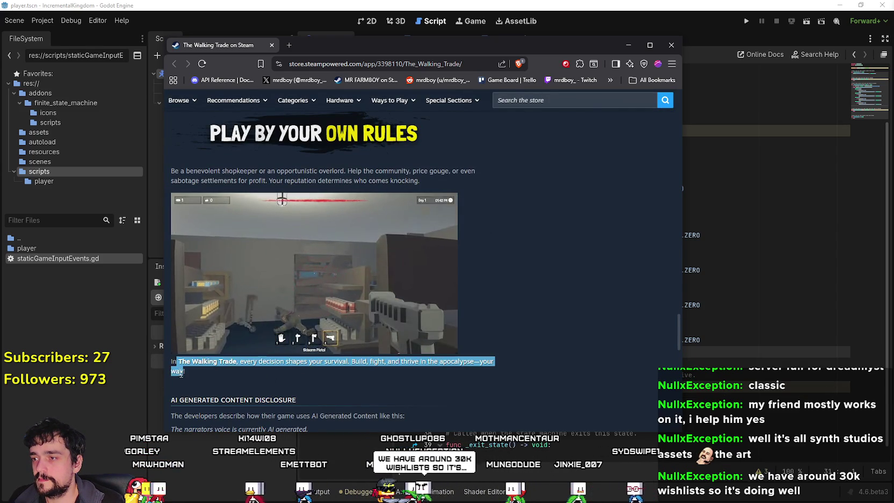
click(175, 363)
scroll(510, 283, down, 2)
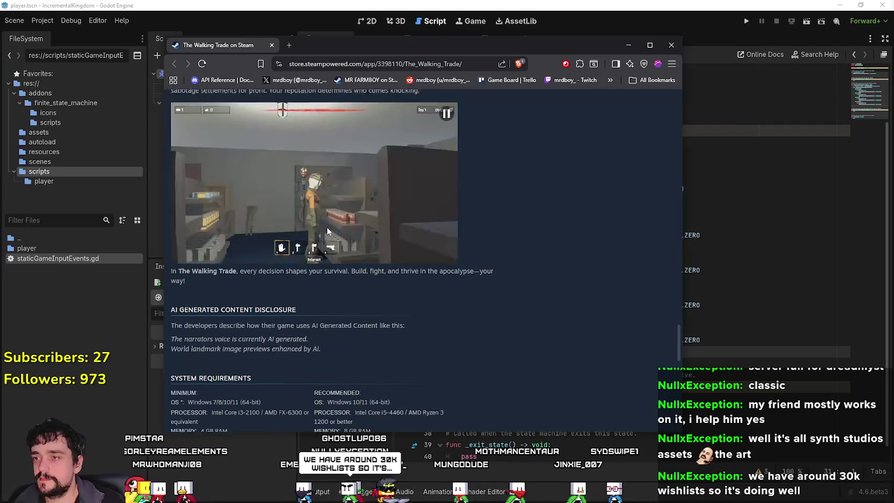
scroll(385, 285, up, 5)
scroll(385, 284, up, 10)
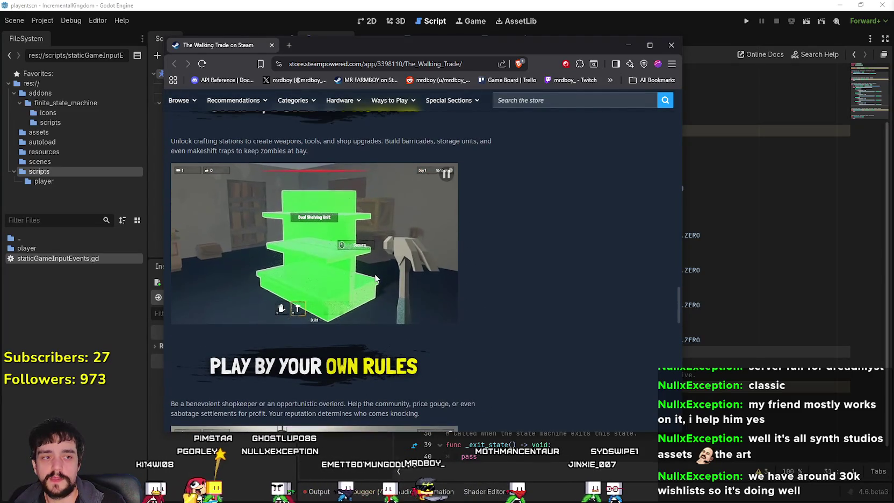
scroll(494, 305, up, 20)
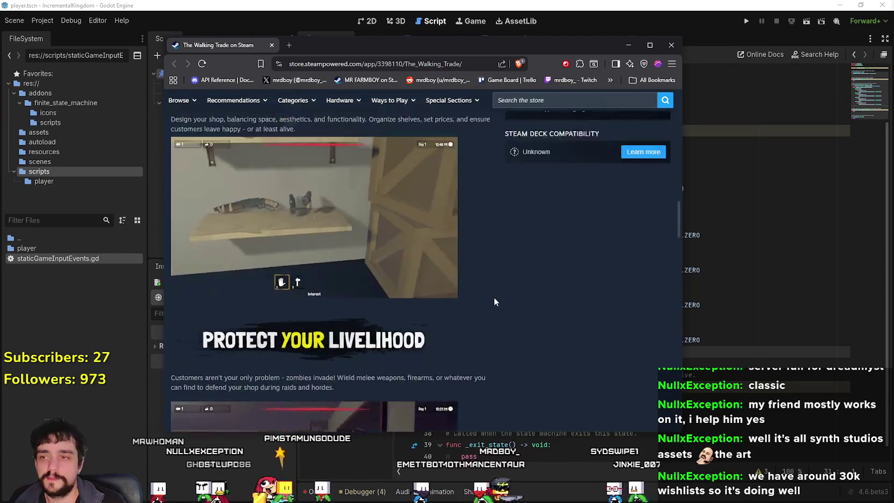
scroll(497, 299, up, 2)
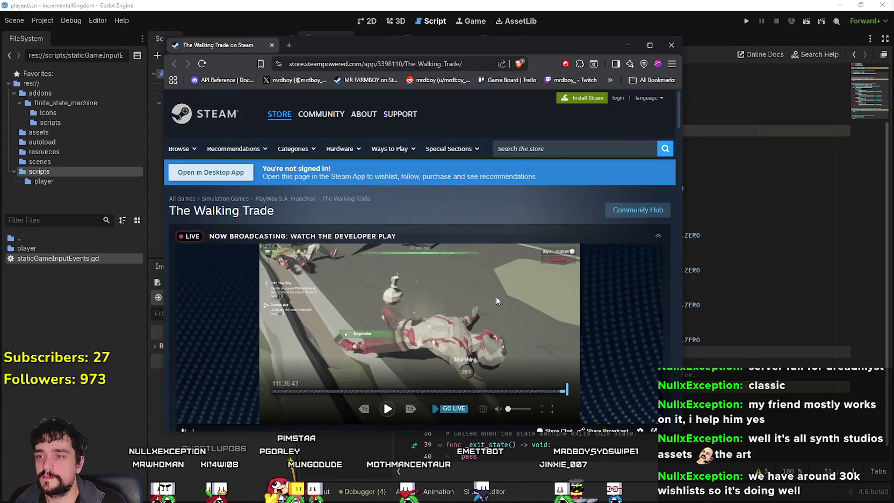
- Close the browser window showing the Steam page
drag(265, 52, 339, 43)
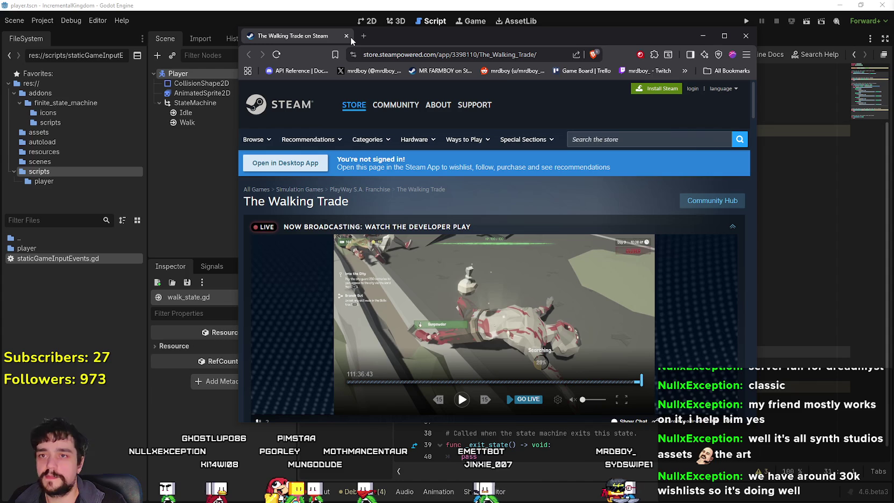
drag(671, 35, 576, 29)
scroll(443, 297, down, 6)
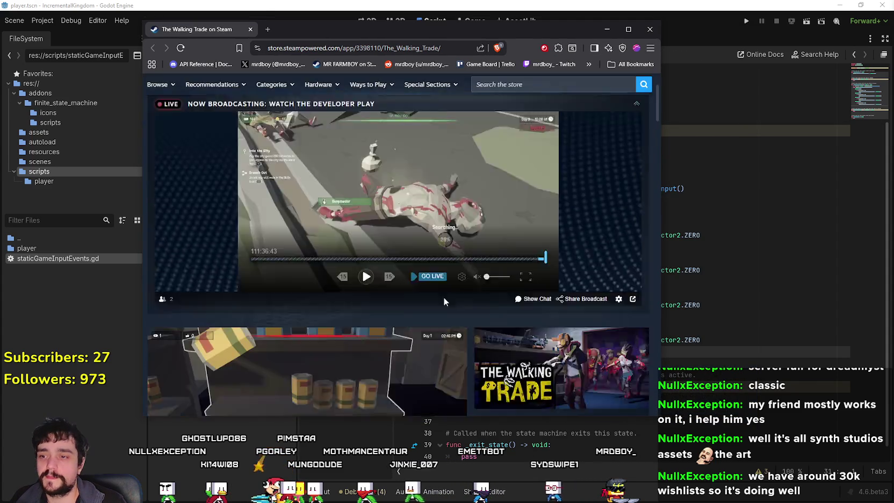
click(651, 30)
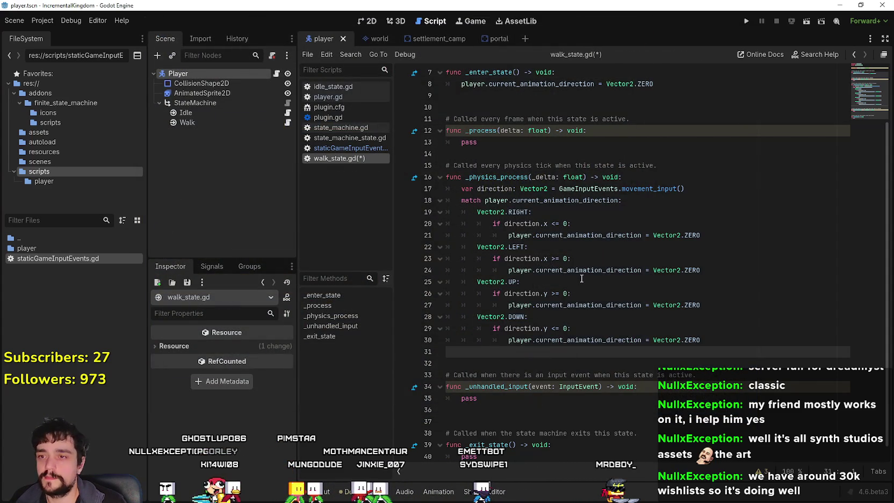
click(581, 278)
scroll(581, 278, down, 1)
click(581, 339)
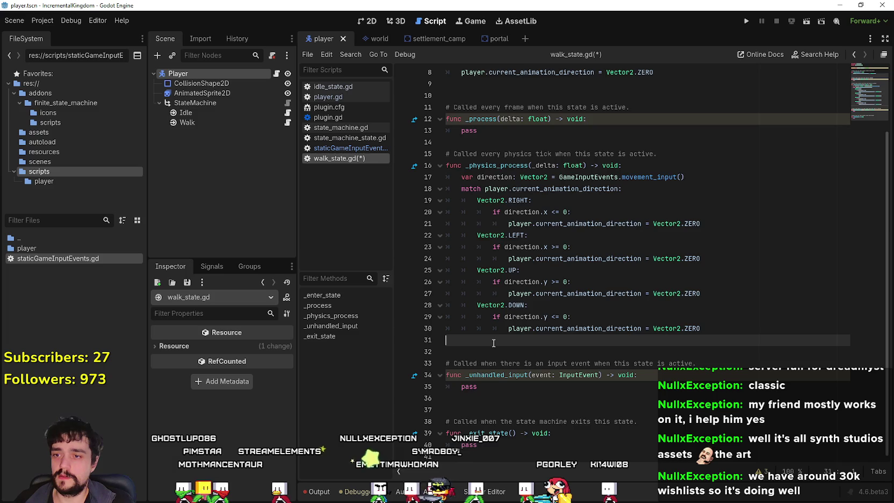
- Paste the reference direction code at line 31; use player.current_animation_direction on lines 32 and 34
key(ctrl+v)
scroll(517, 320, up, 8)
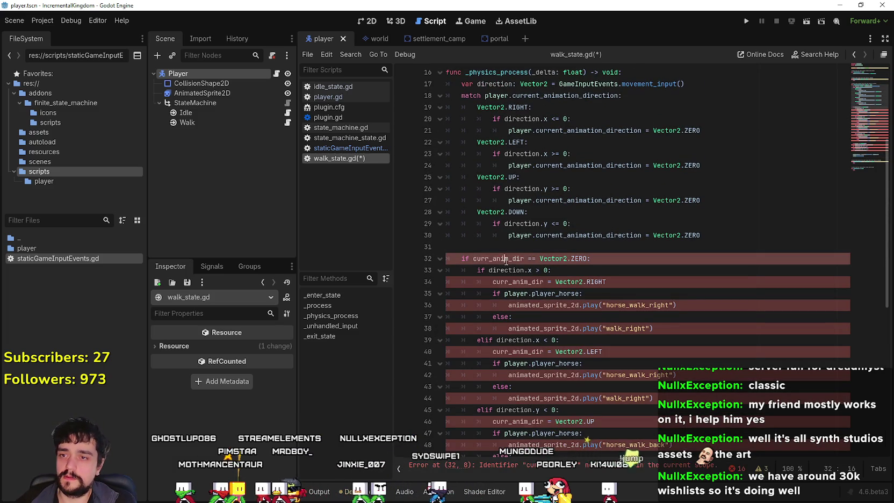
click(562, 234)
drag(563, 235, 515, 238)
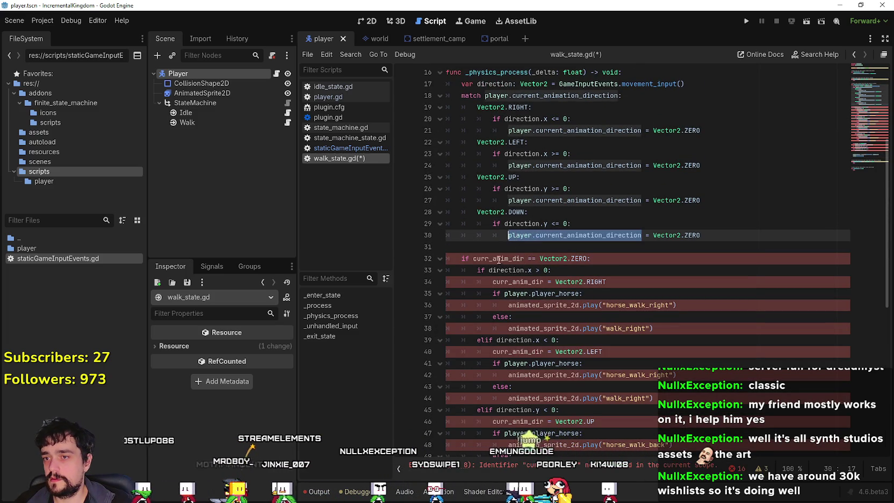
key(ctrl+c)
double_click(498, 258)
key(ctrl+v)
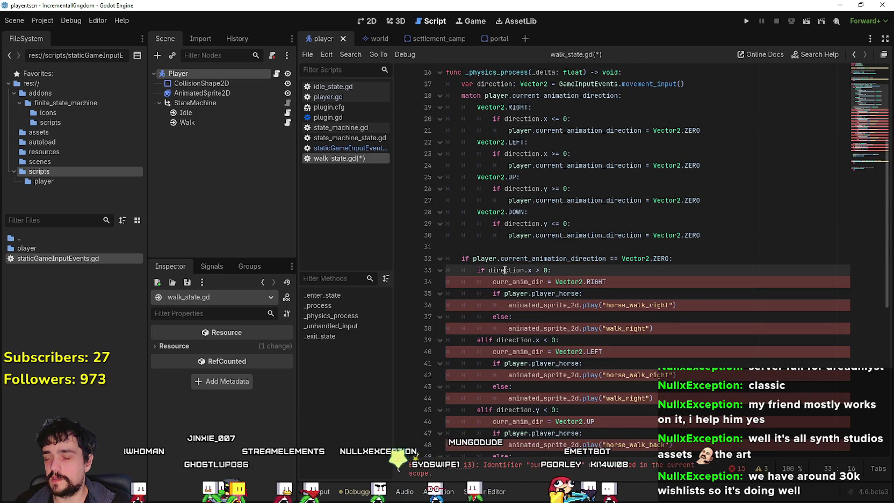
double_click(505, 269)
double_click(513, 282)
key(ctrl+v)
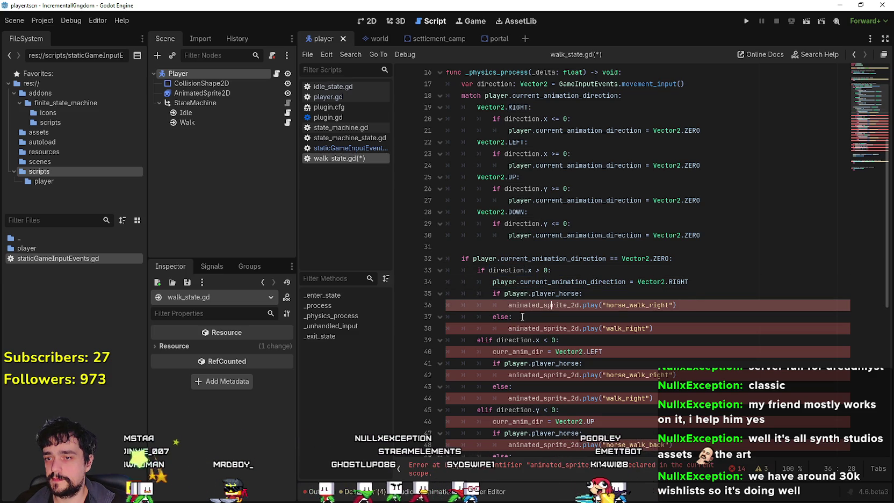
- Delete the right and left branches' horse animation blocks, update line 36, and remove blank line 37
drag(652, 328, 402, 289)
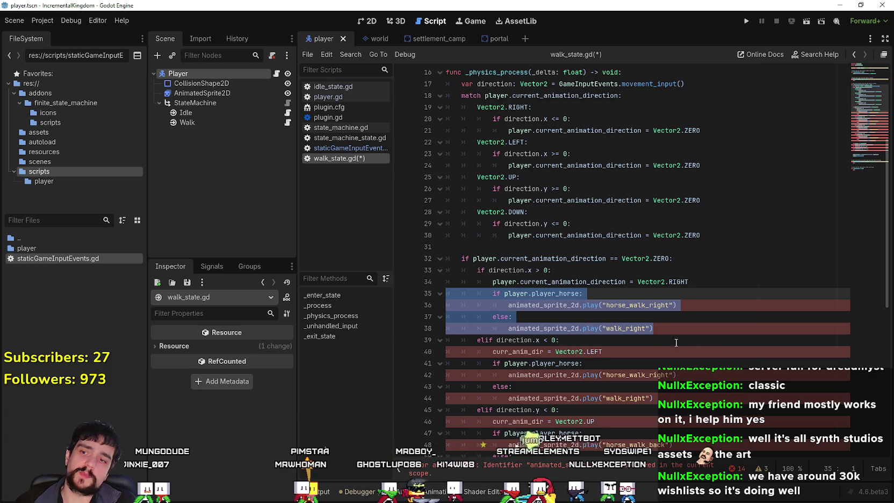
key(BackSpace)
key(BackSpace)
mouse_move(653, 351)
mouse_down()
mouse_move(537, 344)
mouse_move(436, 306)
mouse_move(440, 329)
mouse_move(439, 317)
mouse_up()
key(BackSpace)
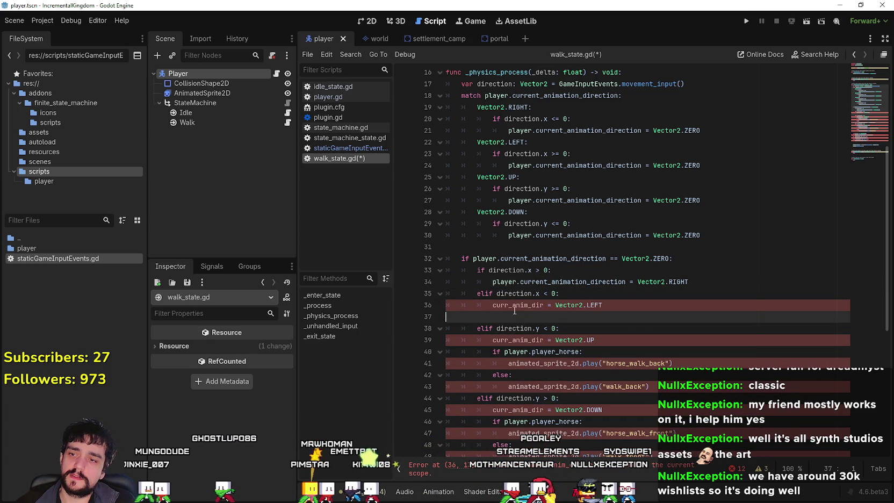
double_click(514, 305)
key(ctrl+v)
click(515, 318)
key(BackSpace)
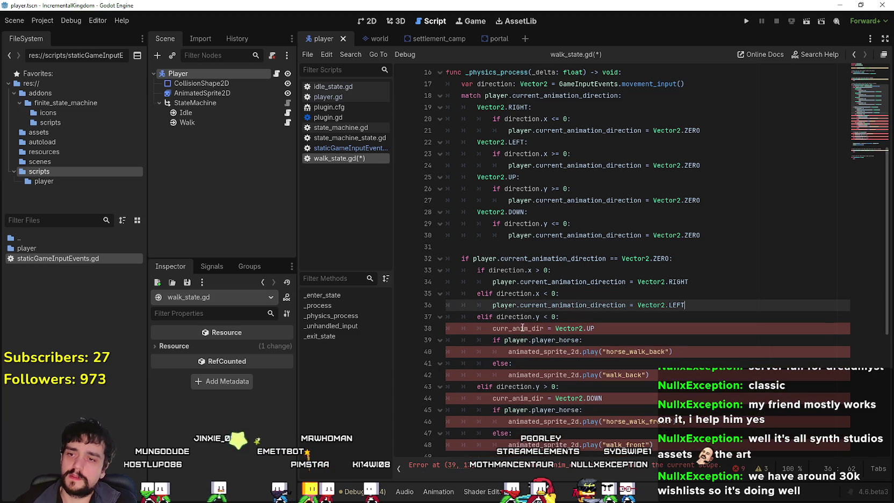
- Delete the up branch's horse animation block, update line 38, and remove blank line 39
click(693, 354)
mouse_move(693, 353)
mouse_down()
mouse_move(483, 329)
mouse_move(492, 339)
mouse_up()
shift+click(661, 381)
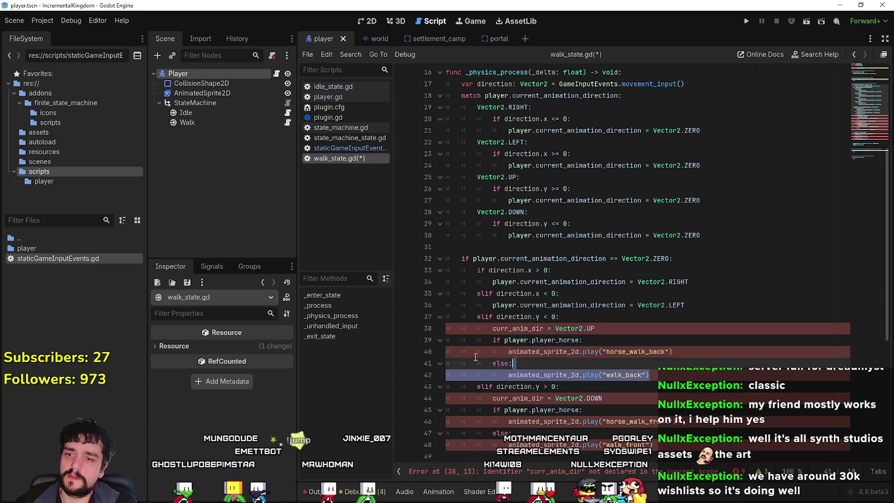
key(BackSpace)
double_click(530, 327)
key(ctrl+v)
click(529, 343)
key(BackSpace)
- Delete the down branch's horse animation lines 41–44
key(Down)
key(Down)
key(Down)
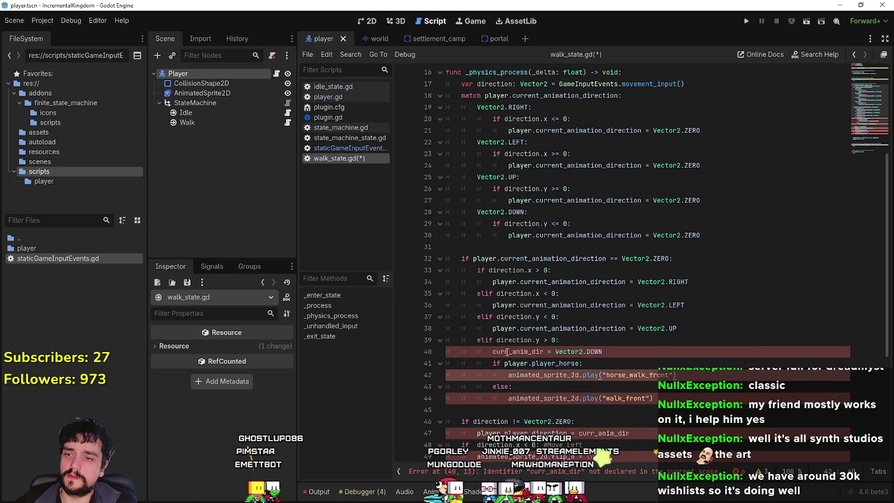
scroll(636, 353, down, 1)
key(shift+Up)
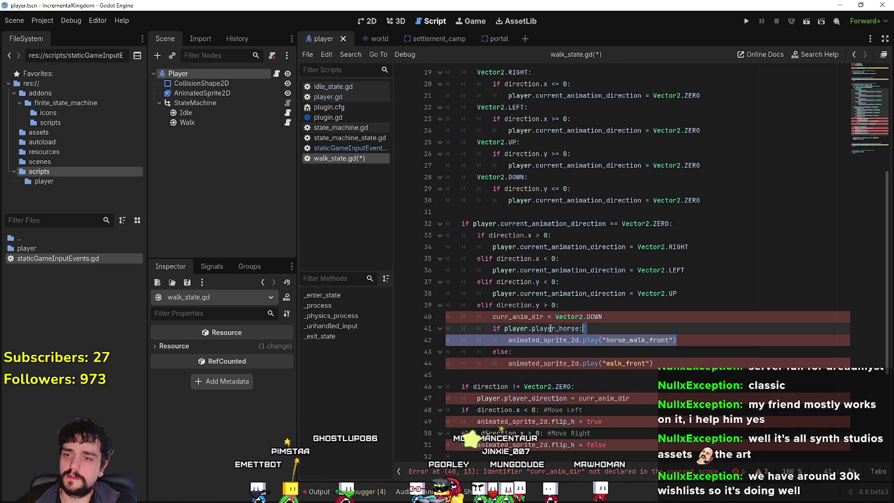
mouse_move(650, 363)
mouse_down()
mouse_move(516, 349)
mouse_move(456, 331)
mouse_up()
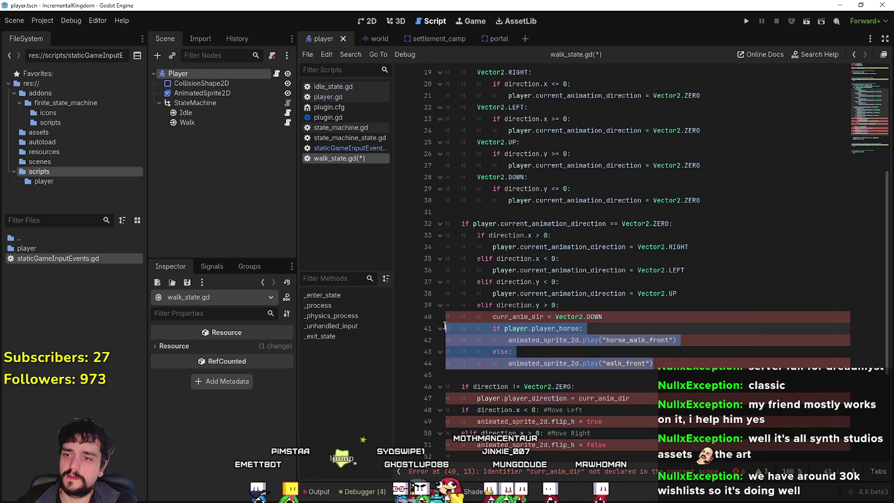
key(BackSpace)
double_click(517, 317)
- Set line 40 to player.current_animation_direction and remove empty line 42
key(ctrl+v)
click(510, 343)
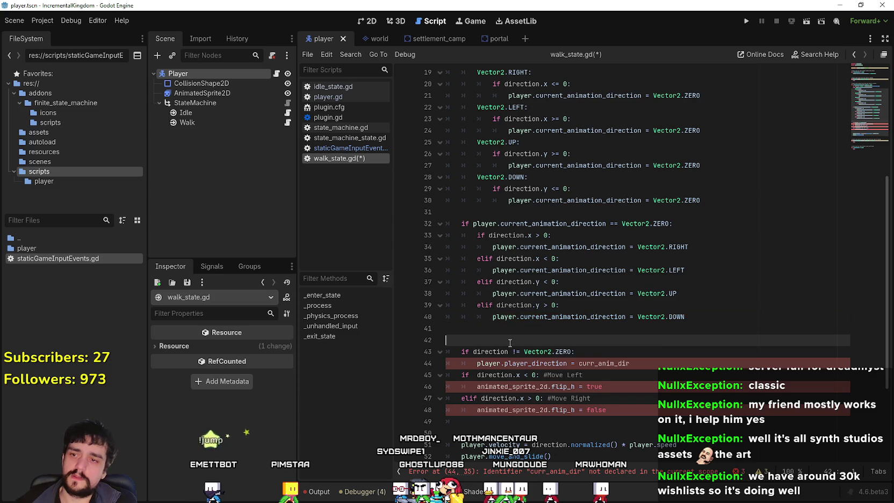
key(BackSpace)
scroll(549, 321, down, 1)
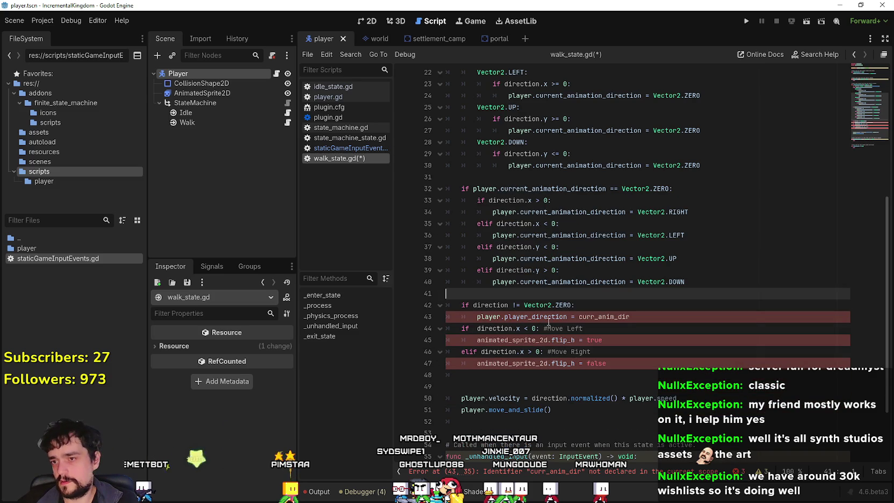
- Replace player.player_direction on line 43 with player.current_animation_direction
double_click(537, 317)
key(ctrl+v)
key(ctrl+z)
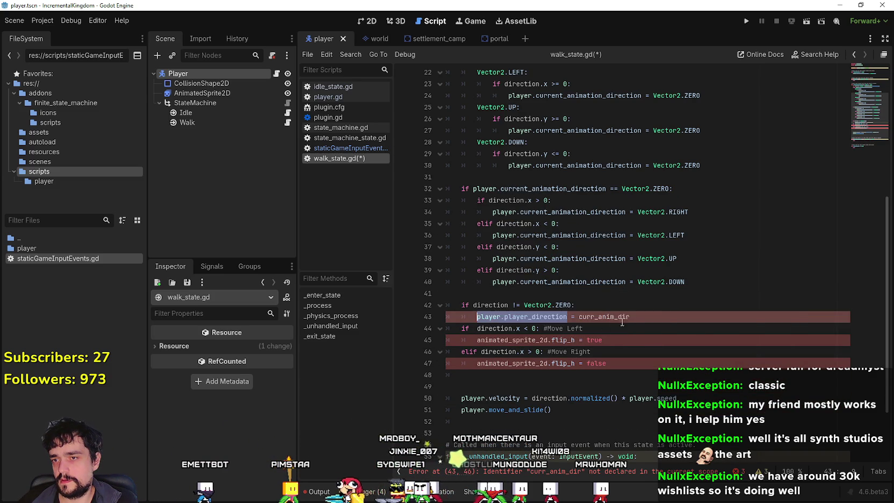
double_click(604, 317)
key(ctrl+v)
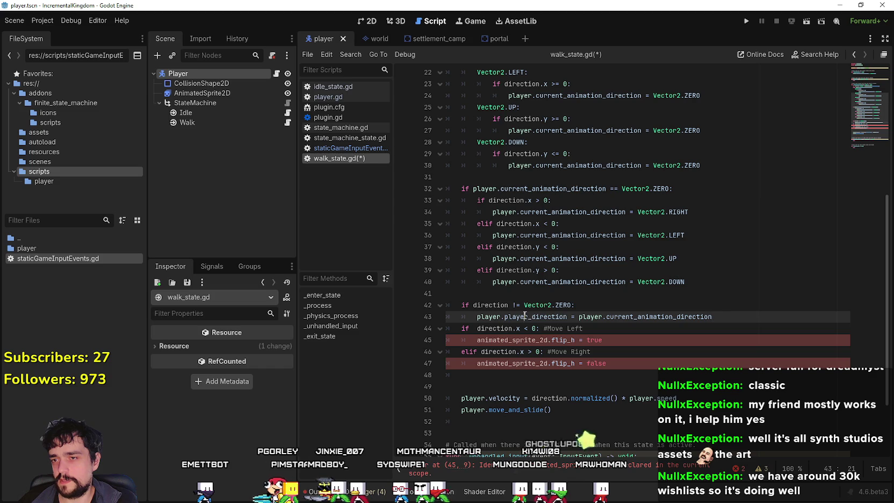
triple_click(554, 316)
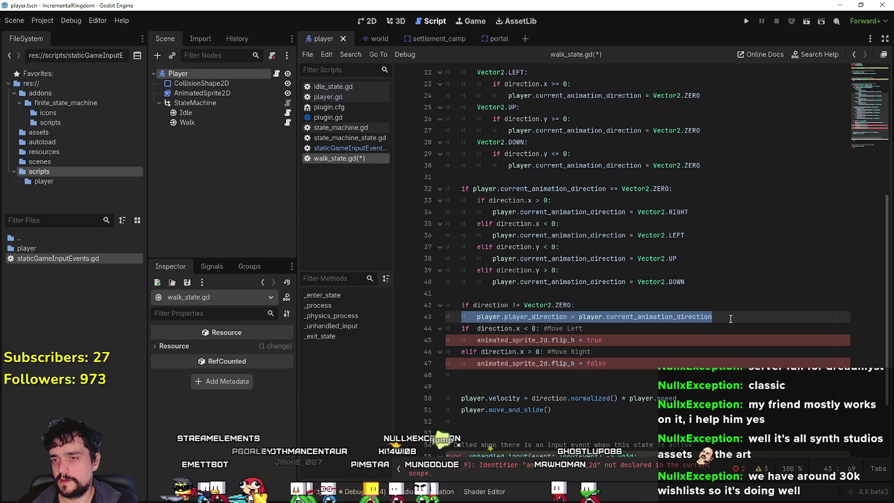
double_click(550, 316)
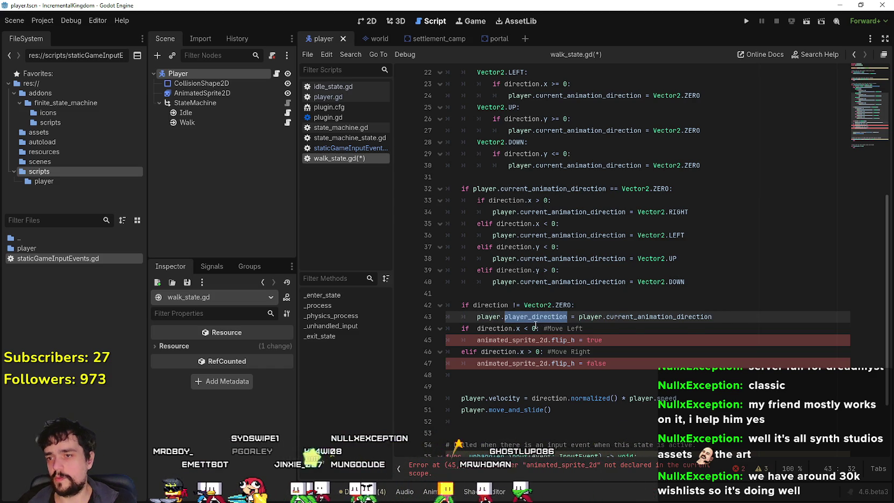
double_click(561, 189)
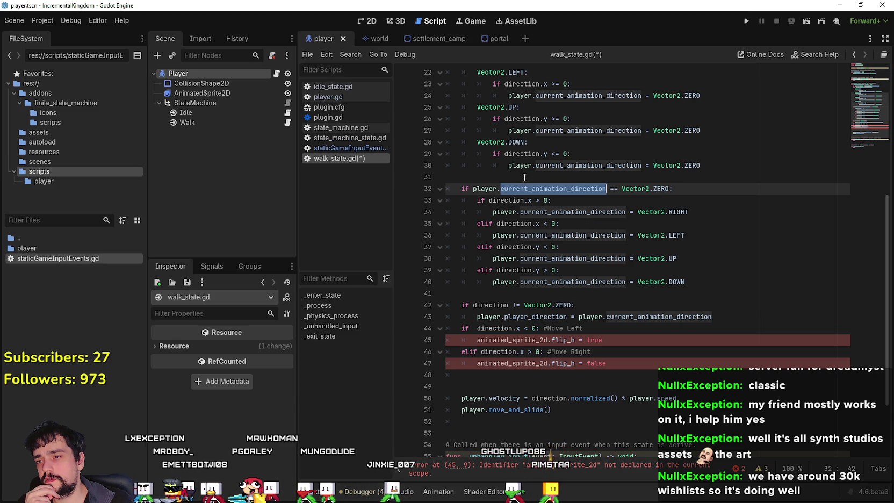
drag(572, 305, 472, 305)
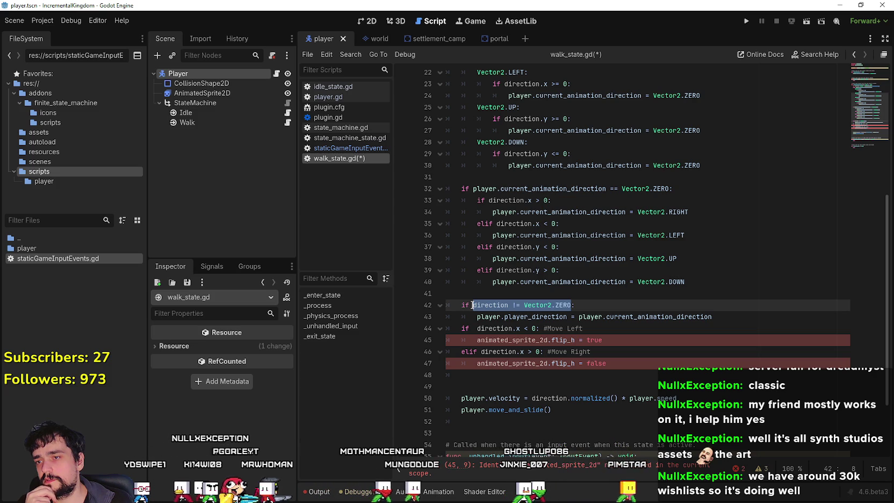
double_click(515, 316)
drag(498, 316, 480, 316)
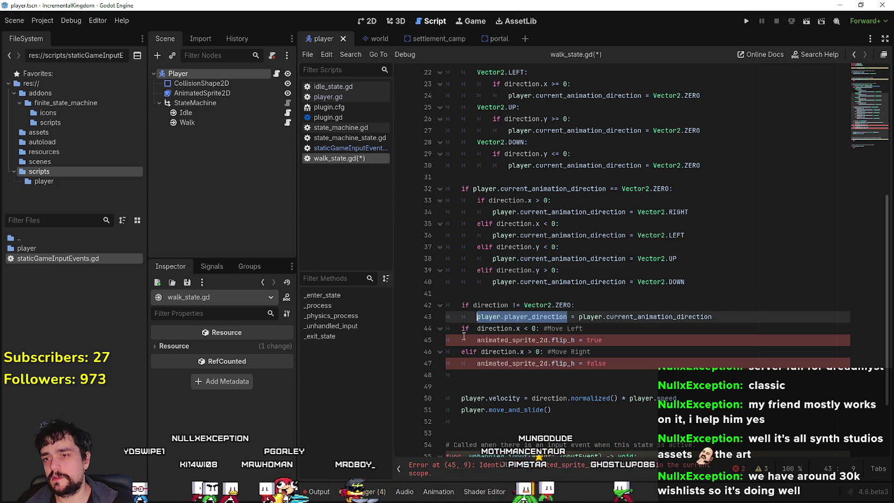
key(ctrl+v)
- Remove the extra empty line and delete the flip_h if/elif block
click(656, 341)
scroll(656, 342, down, 2)
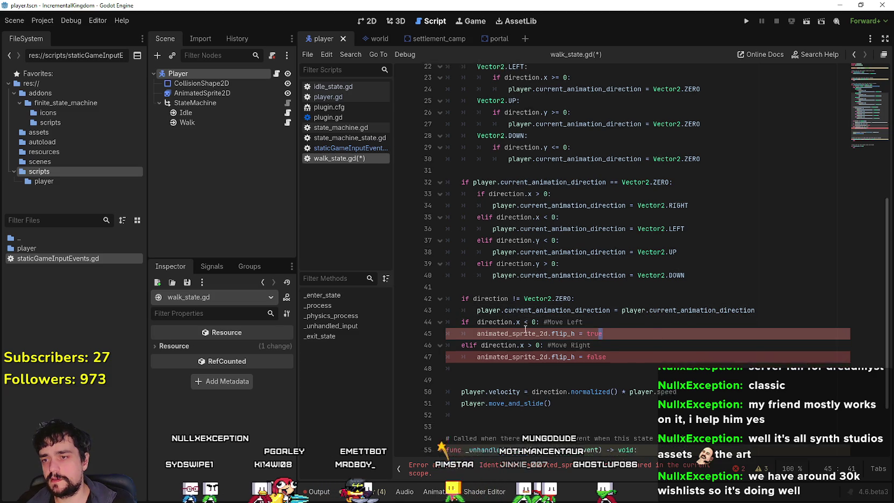
click(489, 316)
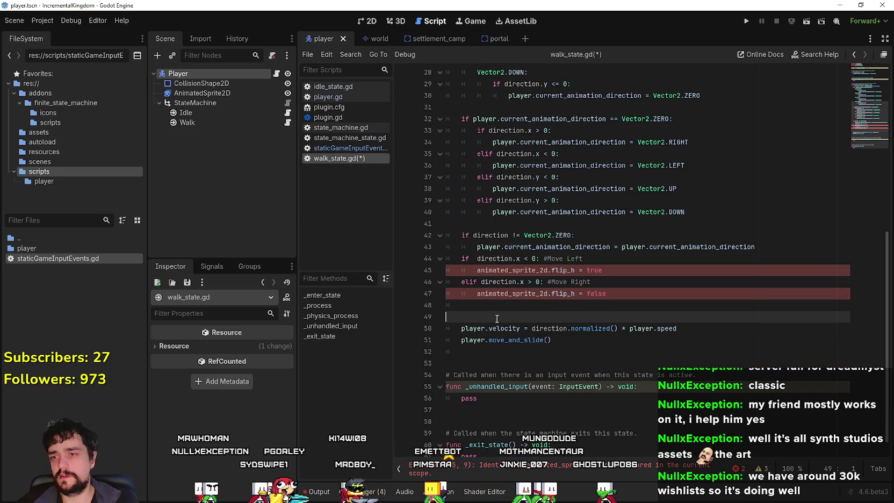
key(BackSpace)
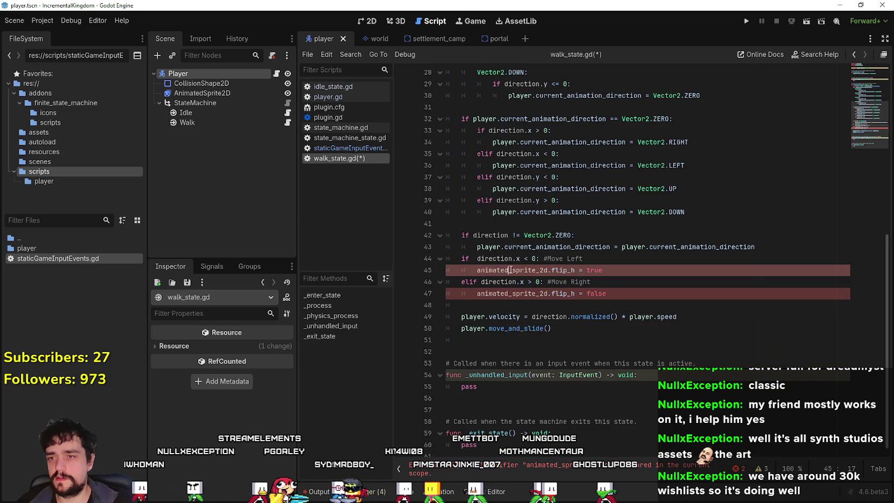
drag(629, 300, 440, 262)
key(Delete)
- Remove the empty line after move_and_slide()
scroll(507, 270, up, 1)
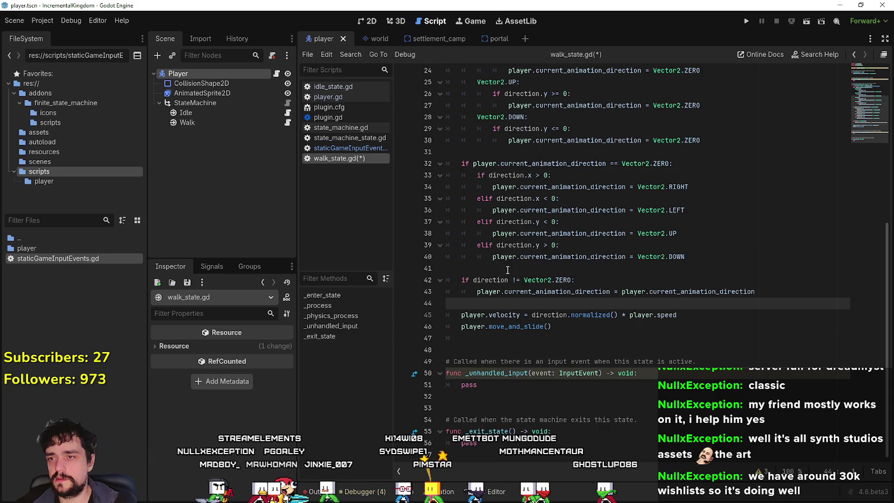
scroll(491, 267, up, 2)
click(499, 223)
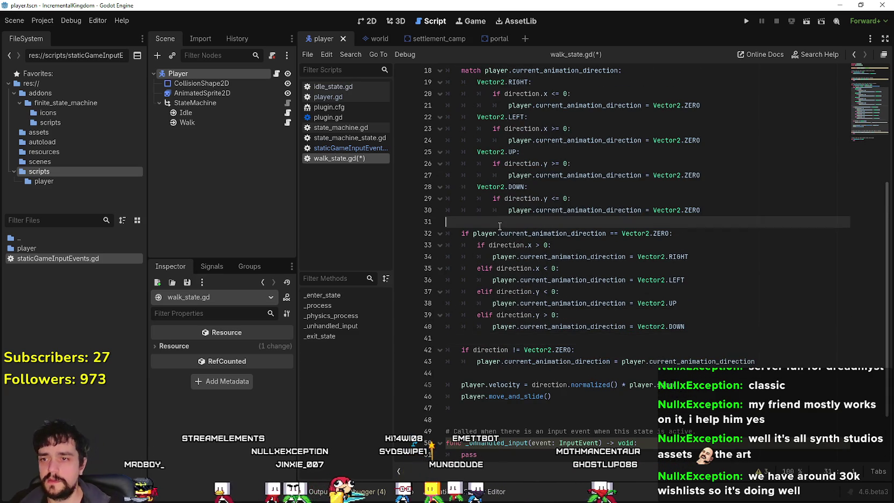
scroll(504, 226, down, 2)
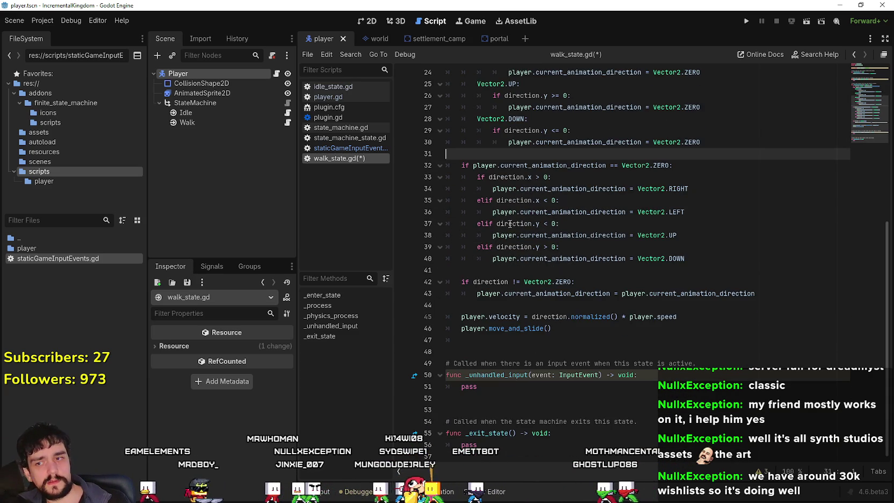
click(522, 350)
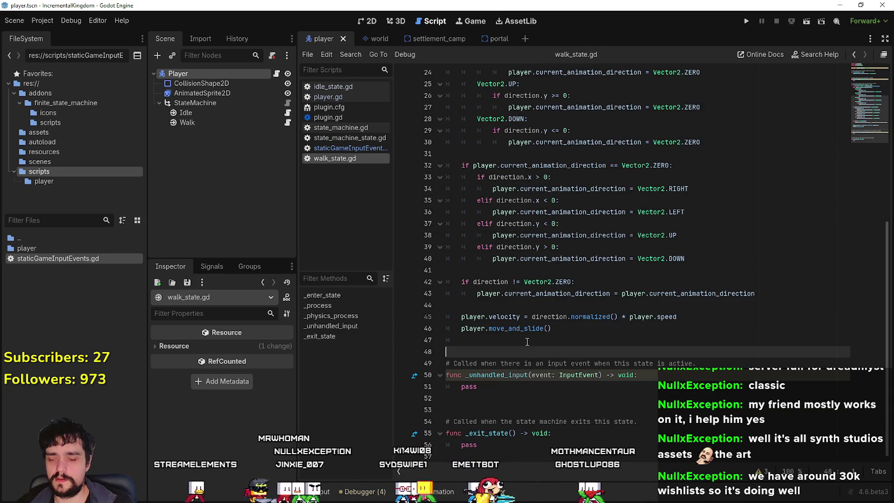
click(501, 338)
key(Delete)
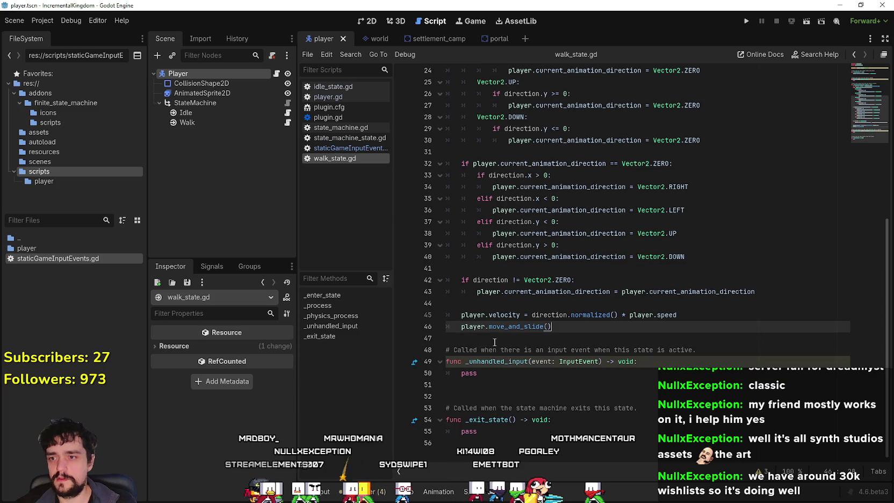
scroll(516, 290, up, 4)
scroll(522, 250, down, 1)
scroll(538, 221, up, 1)
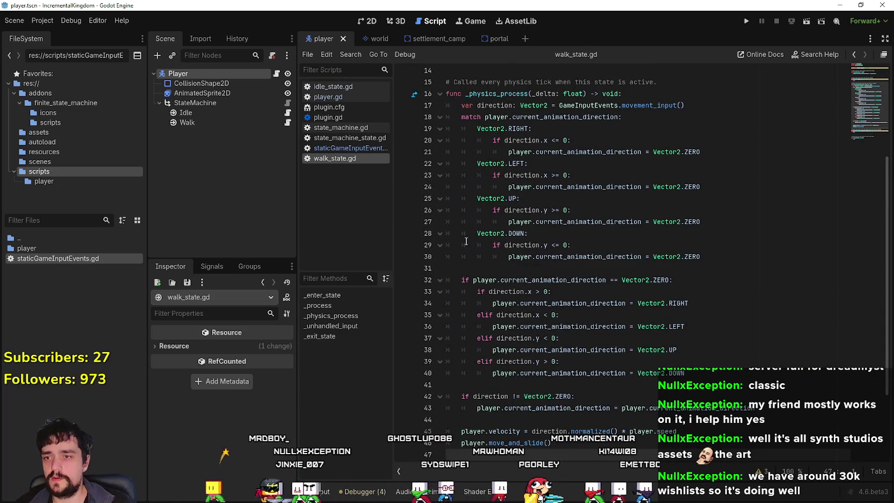
scroll(525, 374, down, 2)
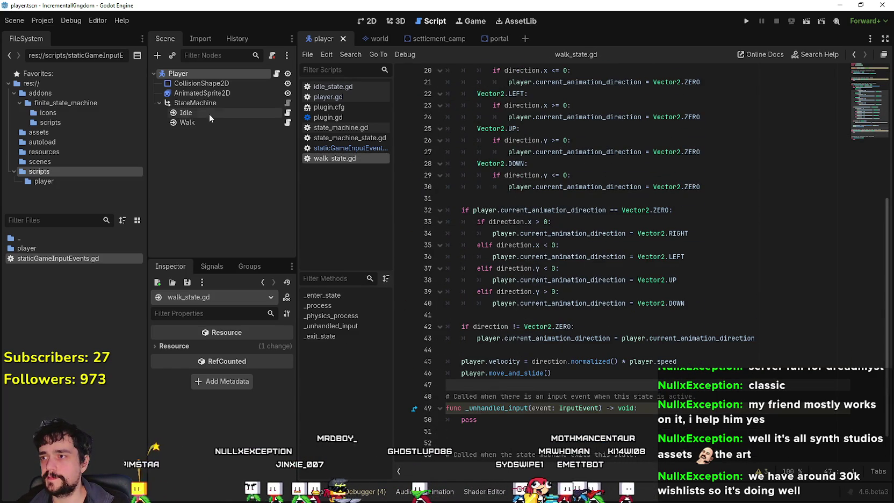
scroll(516, 376, down, 1)
click(518, 408)
click(519, 395)
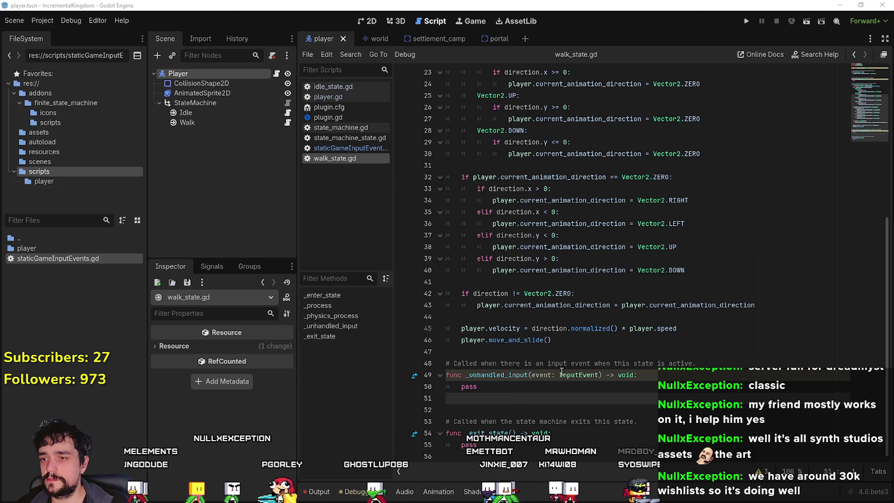
scroll(557, 419, up, 7)
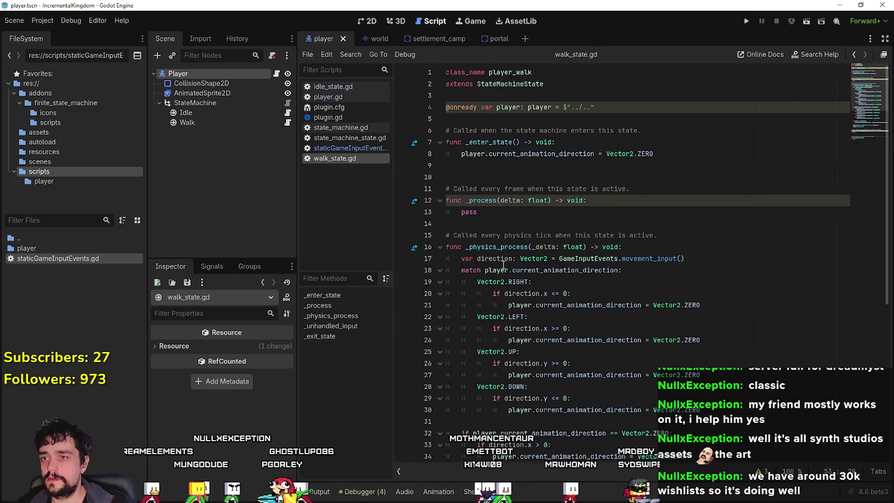
scroll(479, 402, down, 7)
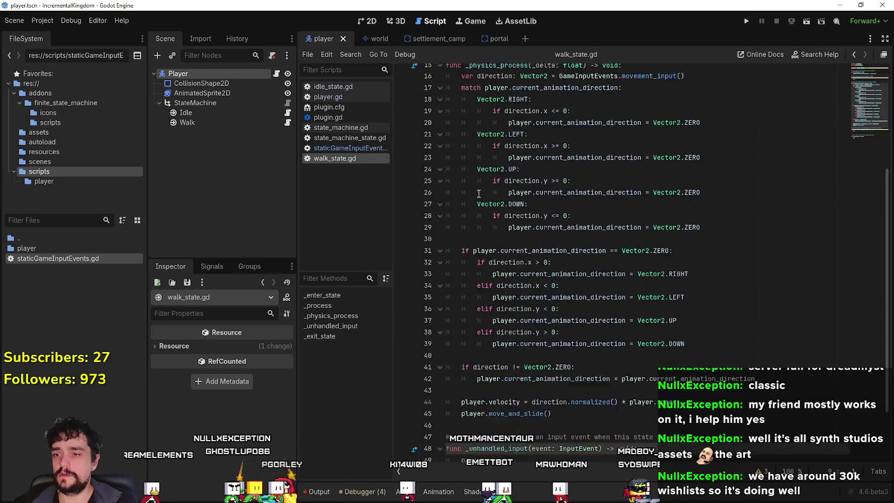
click(479, 402)
key(Down)
key(Down)
key(Down)
key(End)
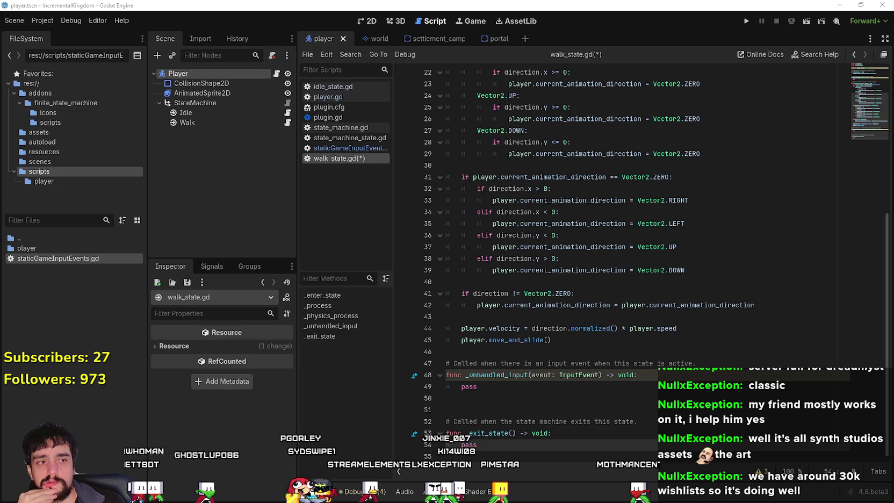
click(218, 113)
click(217, 122)
click(217, 113)
scroll(626, 268, up, 7)
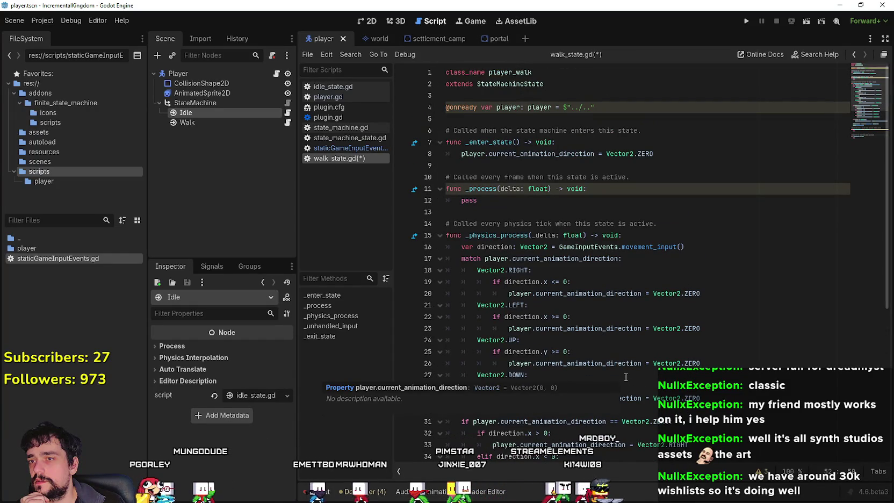
scroll(626, 377, down, 3)
scroll(627, 375, up, 3)
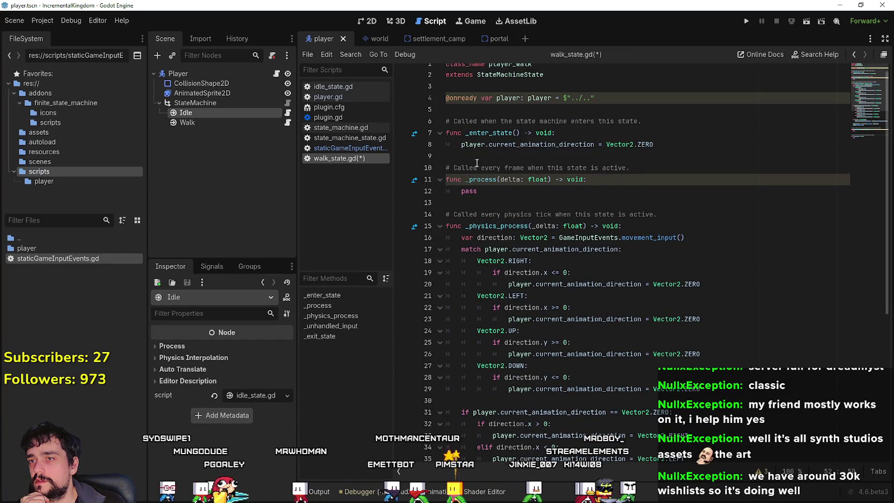
scroll(555, 364, down, 7)
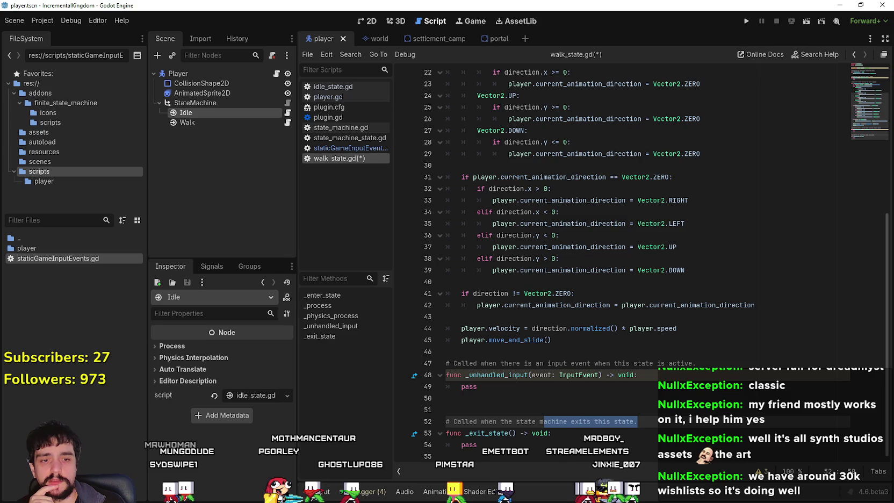
key(alt+Tab)
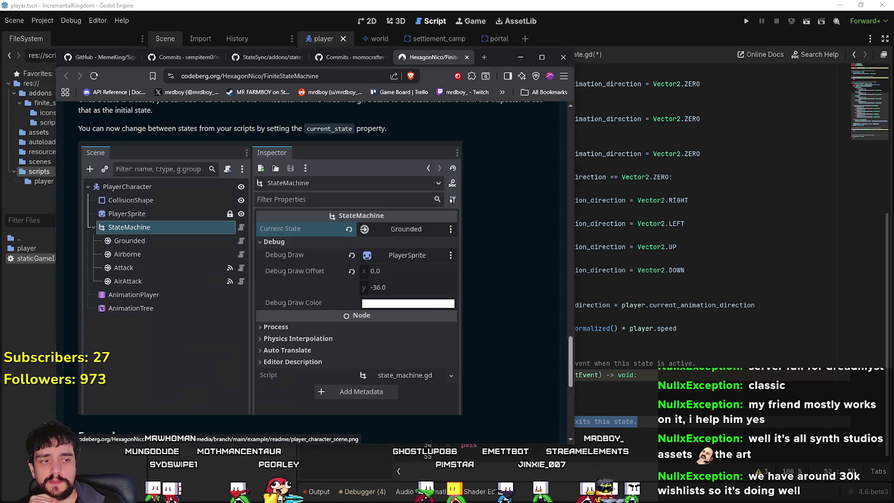
- Open the Animated Pixel Adventurer example character page in a new tab, then close it
scroll(235, 272, down, 3)
scroll(233, 275, up, 2)
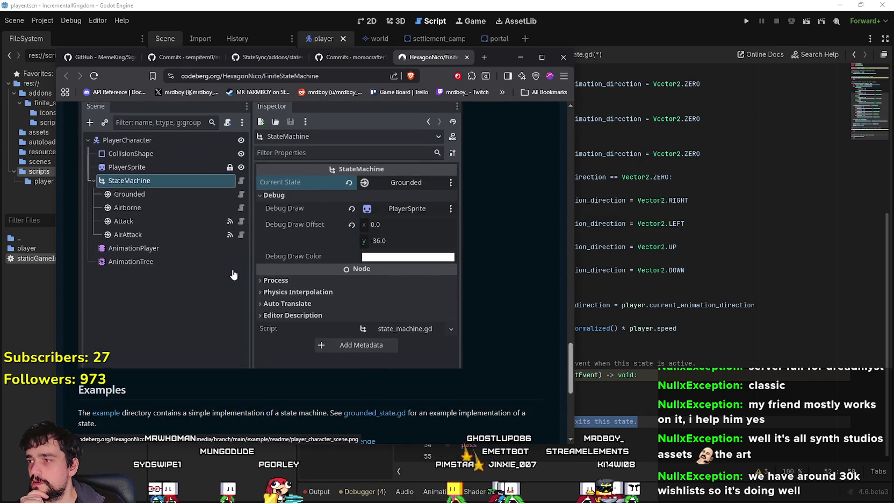
scroll(129, 201, up, 1)
scroll(129, 290, down, 4)
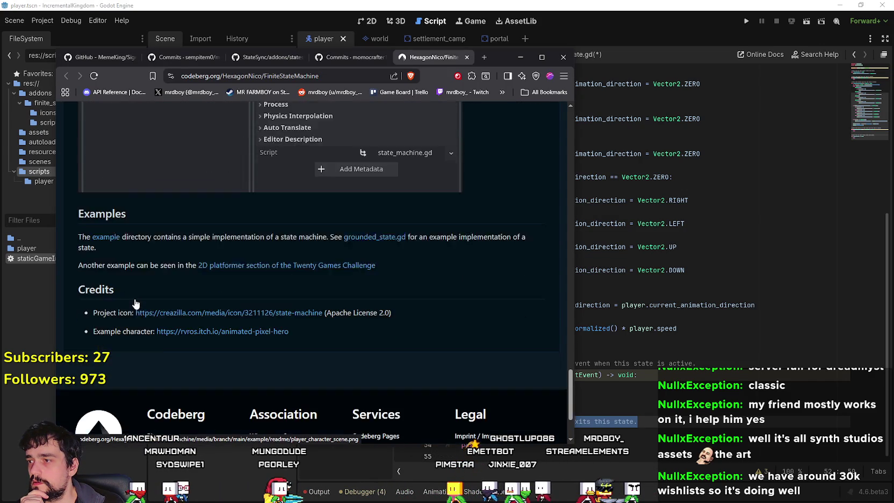
scroll(139, 295, up, 3)
scroll(161, 311, down, 3)
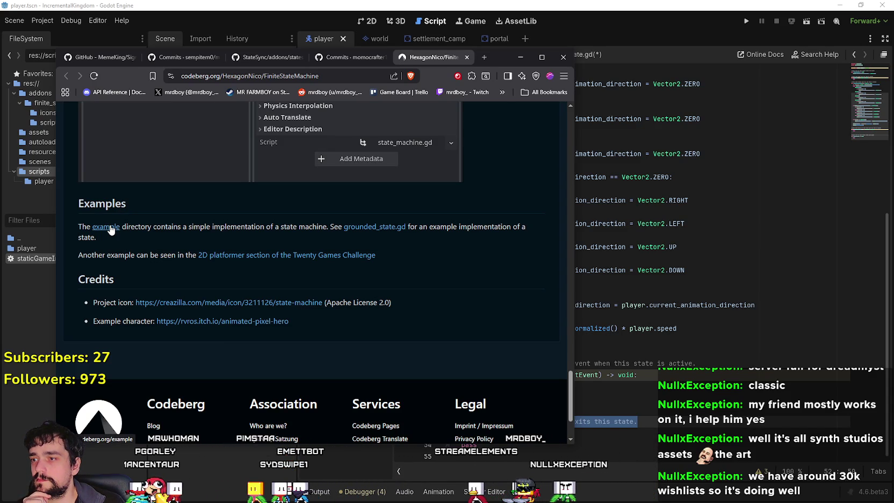
right_click(279, 320)
click(317, 328)
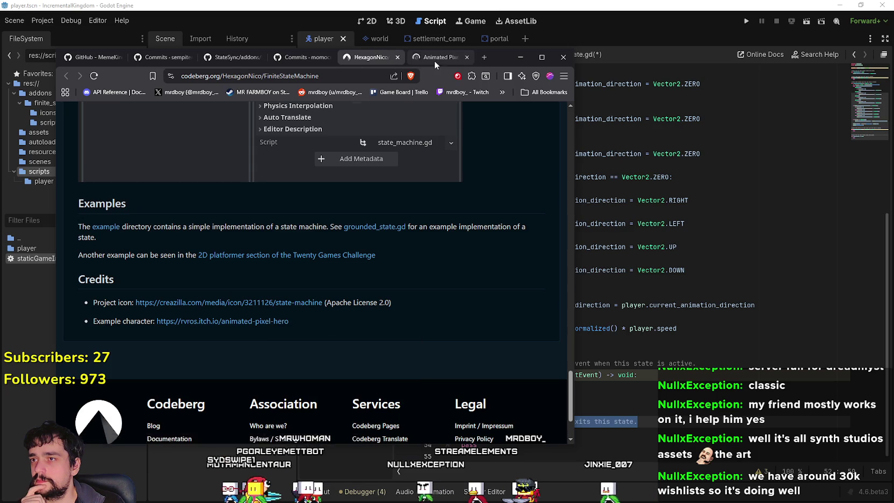
click(434, 58)
click(468, 57)
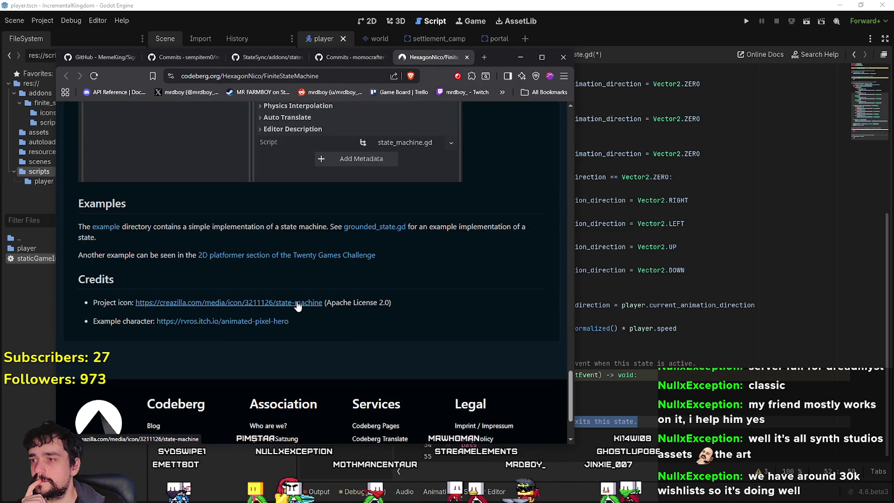
- Open grounded_state.gd and the Twenty Games Challenge example in new tabs and view them
right_click(374, 227)
click(392, 233)
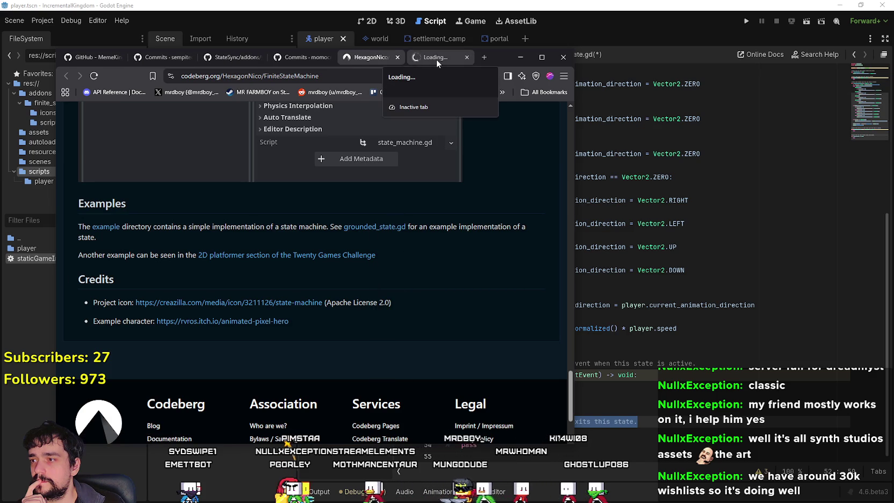
right_click(306, 253)
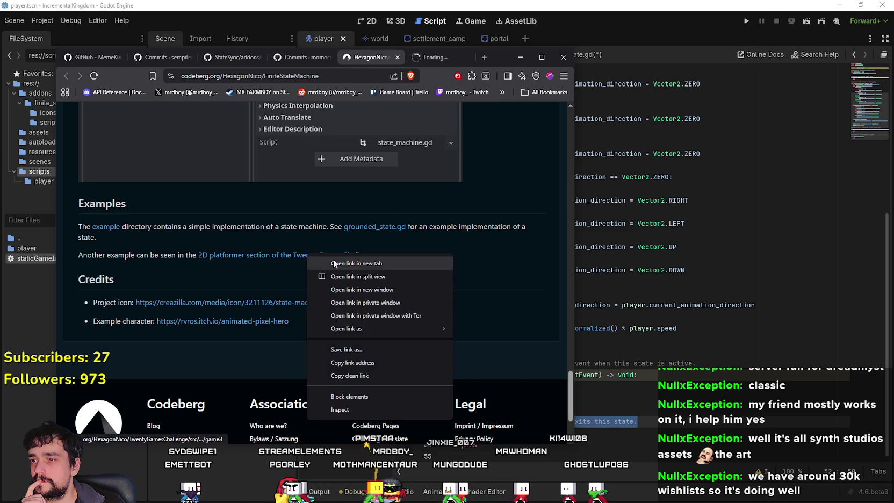
click(322, 259)
click(386, 60)
click(439, 61)
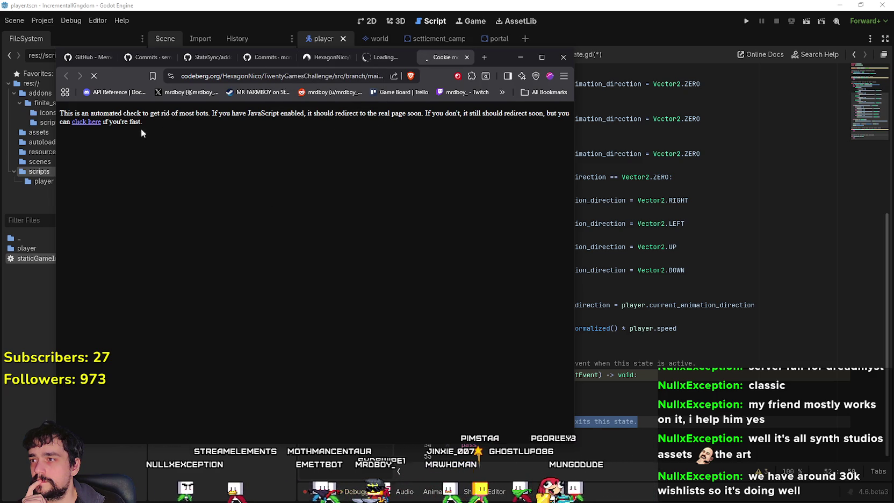
- Get past the bot check and browse the game3 scripts and scenes folders
click(92, 123)
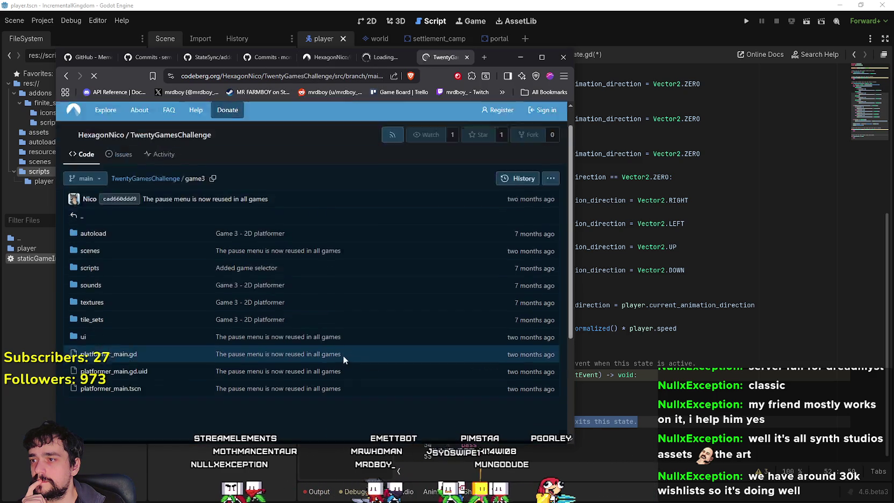
scroll(333, 360, down, 5)
scroll(318, 371, up, 5)
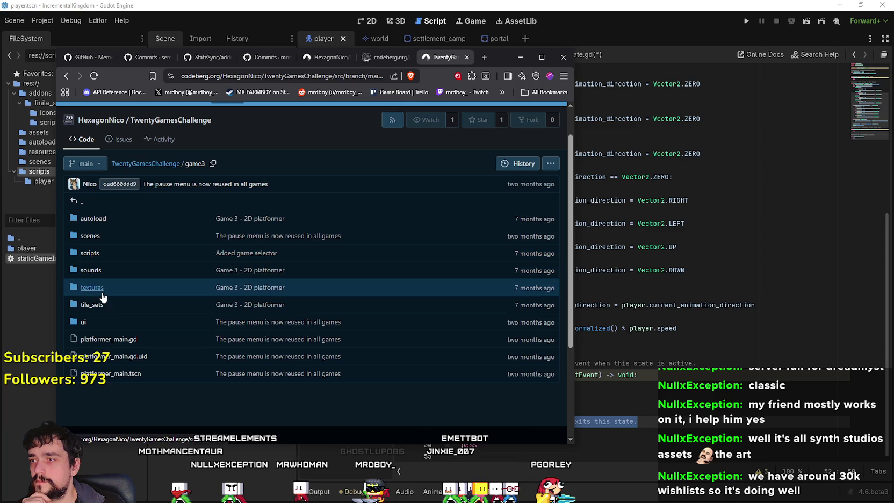
click(89, 253)
scroll(176, 340, down, 1)
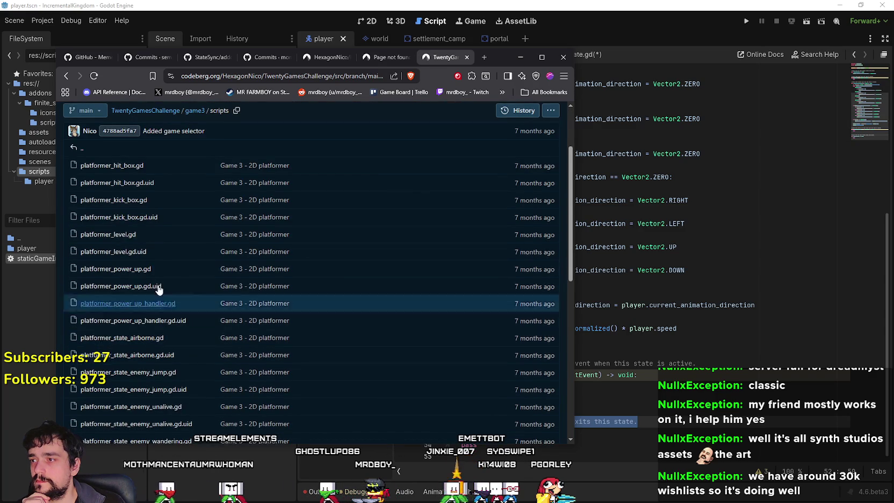
click(65, 79)
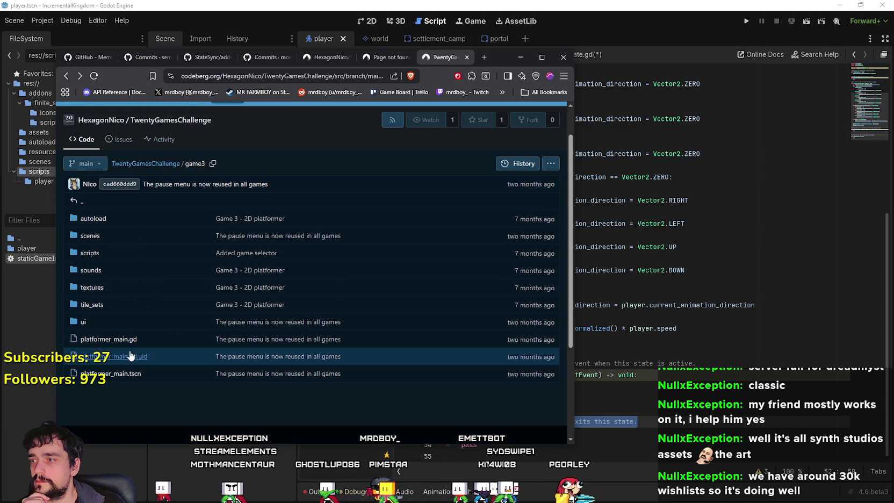
click(90, 235)
scroll(147, 335, down, 1)
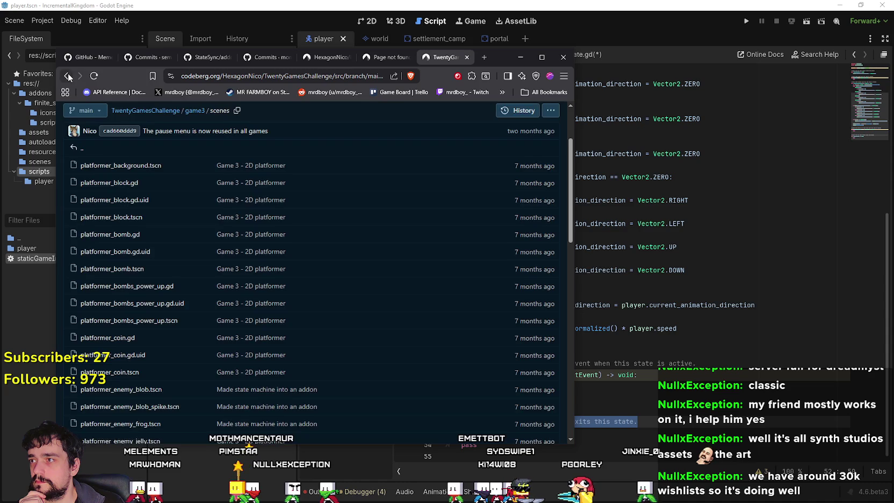
click(65, 75)
scroll(128, 259, up, 2)
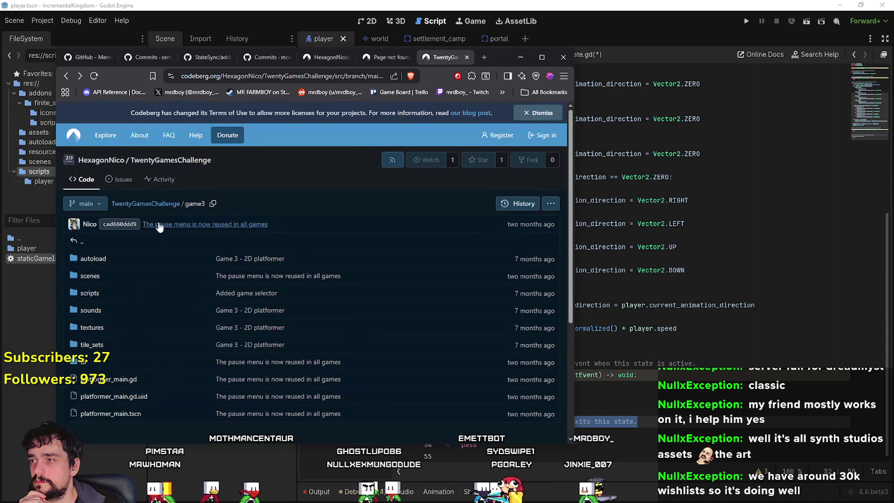
- Close the page-not-found tab and read through platformer_state_enemy_jump.gd in game3/scripts
click(386, 60)
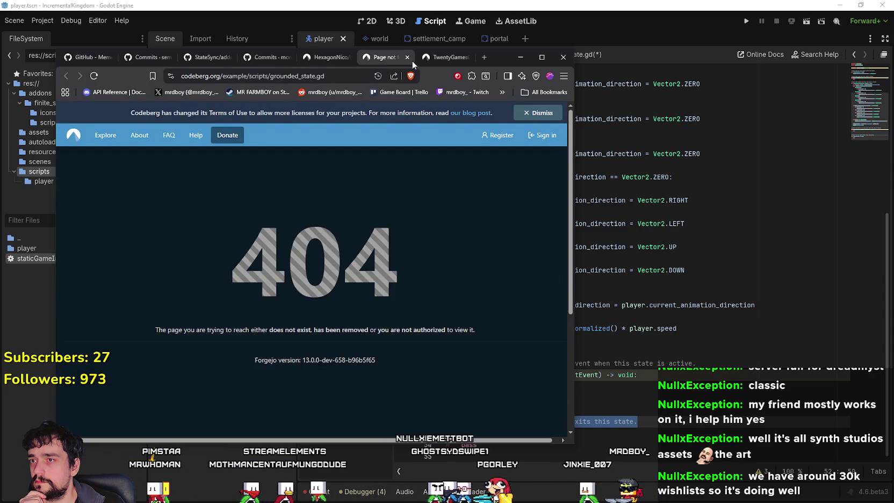
click(407, 57)
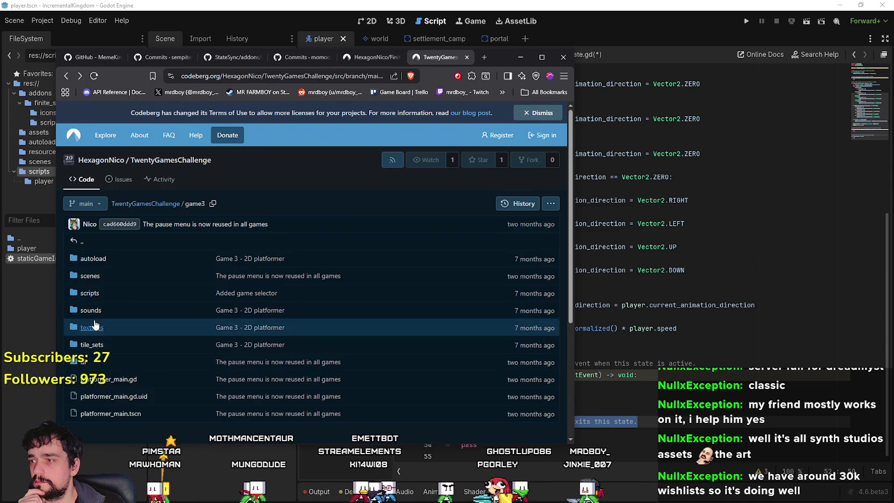
click(91, 298)
scroll(153, 342, down, 5)
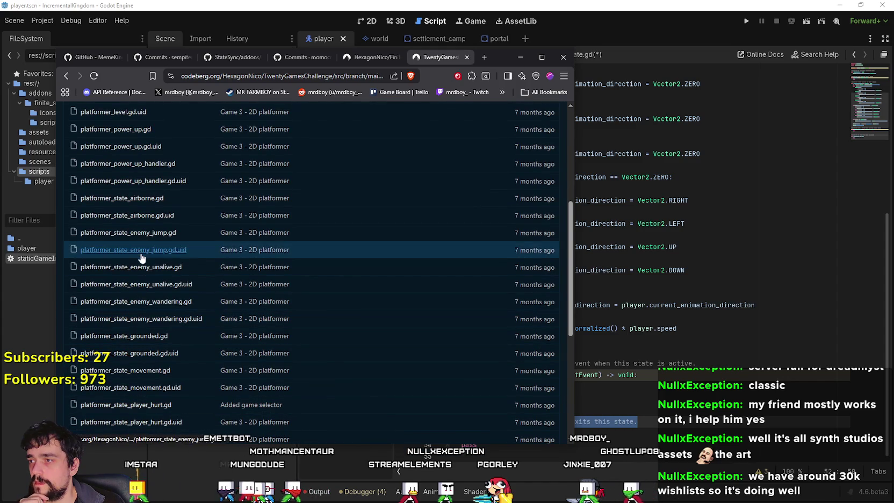
scroll(299, 317, down, 3)
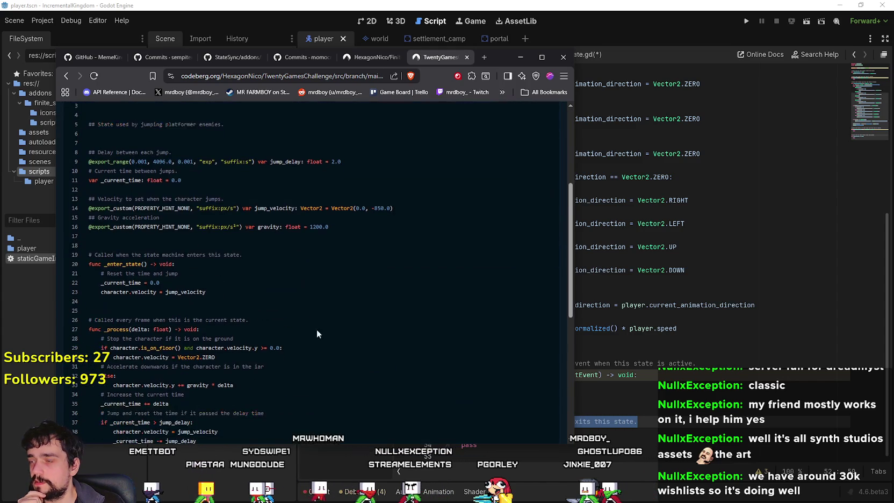
scroll(361, 302, down, 2)
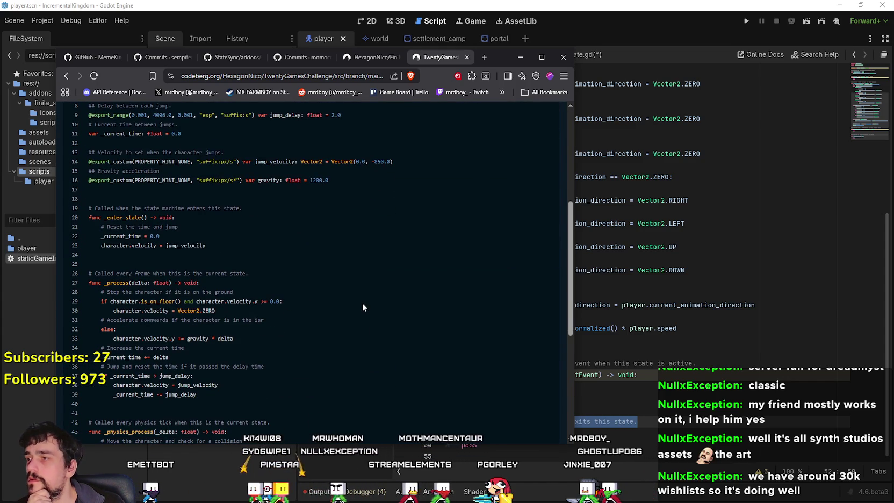
scroll(357, 301, down, 2)
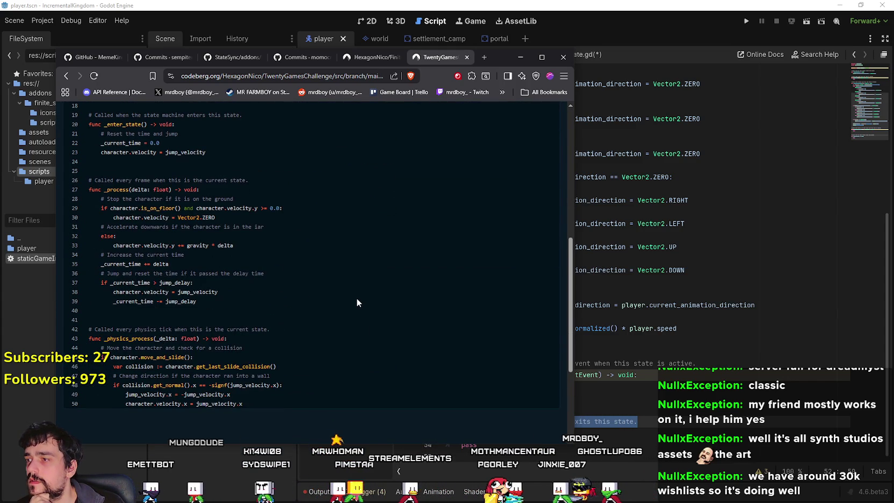
scroll(354, 297, down, 2)
scroll(353, 296, down, 1)
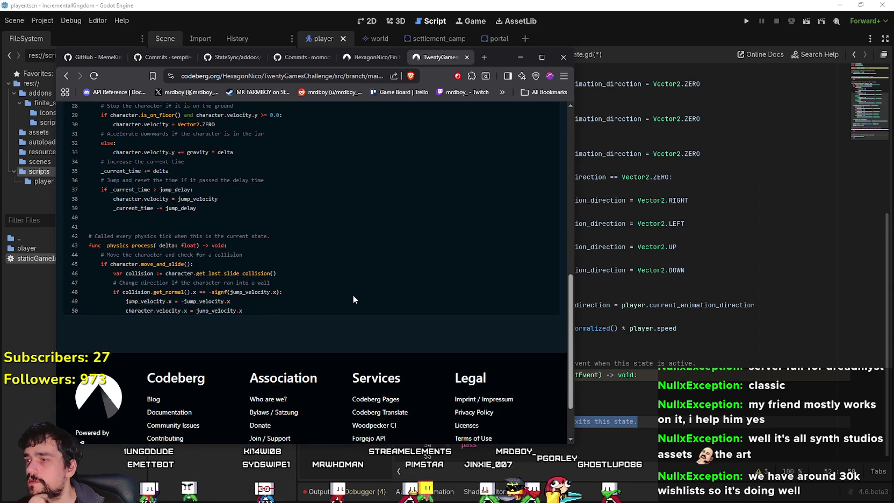
scroll(349, 296, up, 5)
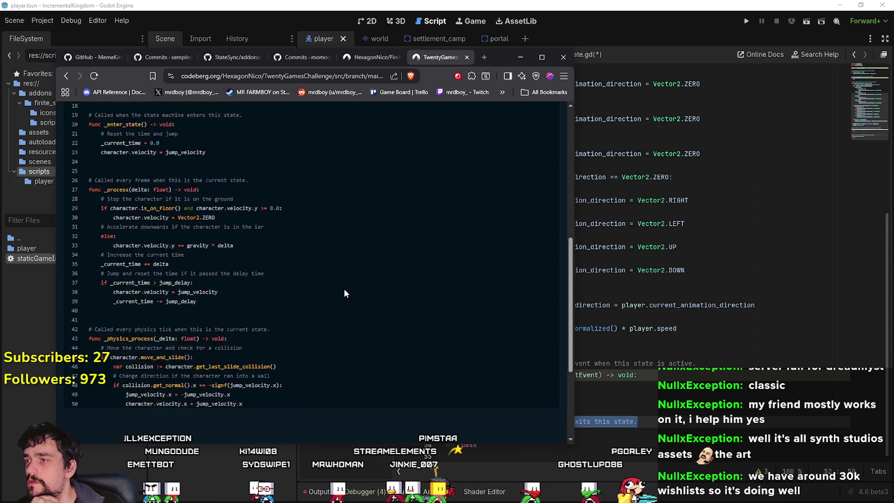
scroll(344, 293, down, 5)
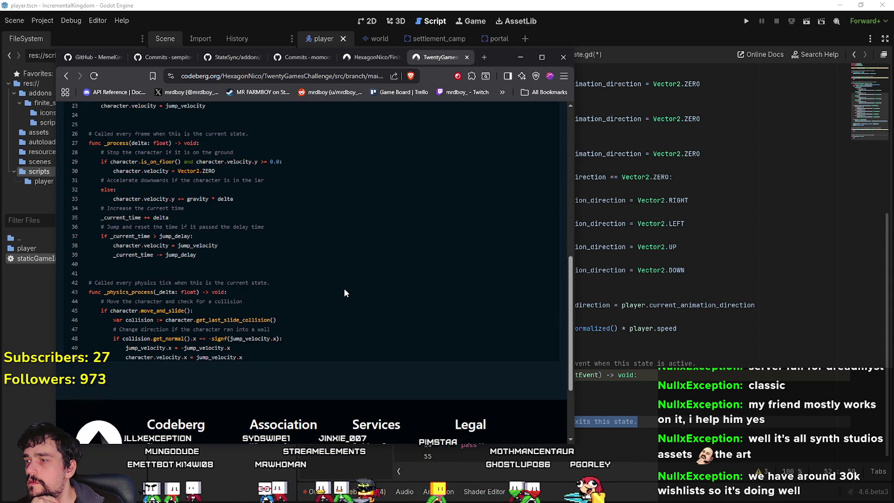
scroll(343, 290, up, 6)
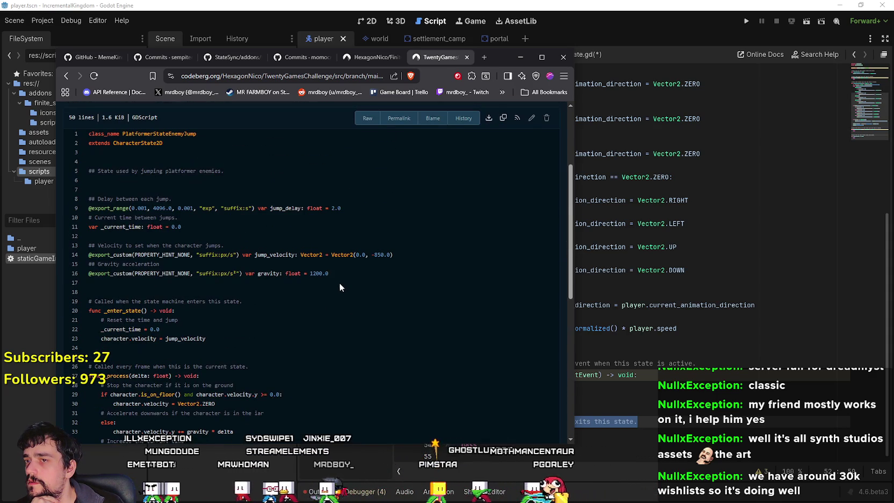
- Open platformer_state_walk.gd and highlight its get_state_machine call and run_state variable
click(63, 77)
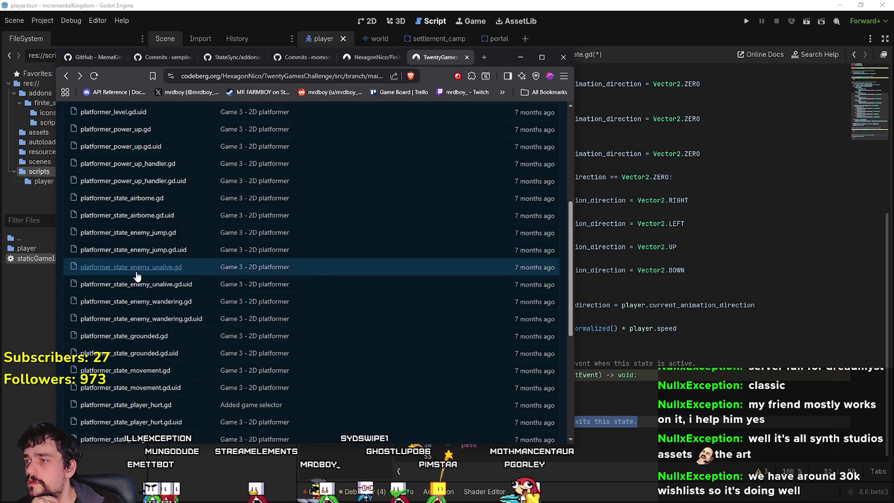
scroll(215, 349, down, 3)
scroll(215, 352, down, 1)
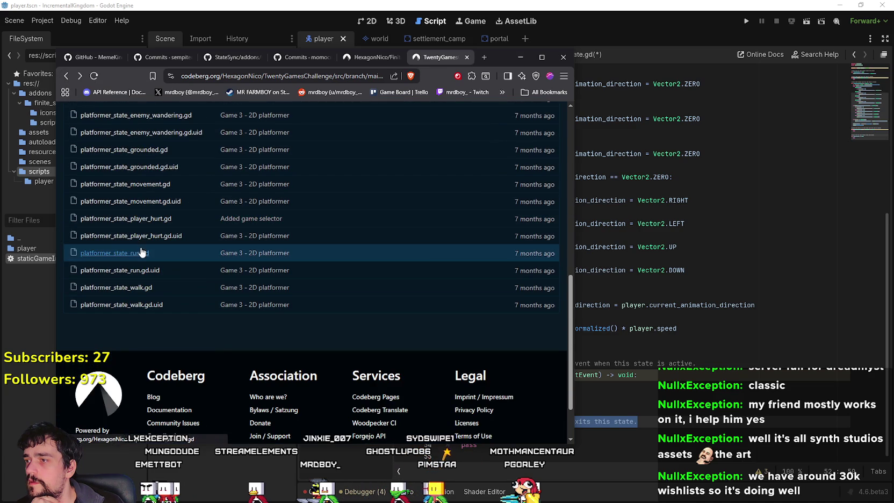
click(132, 287)
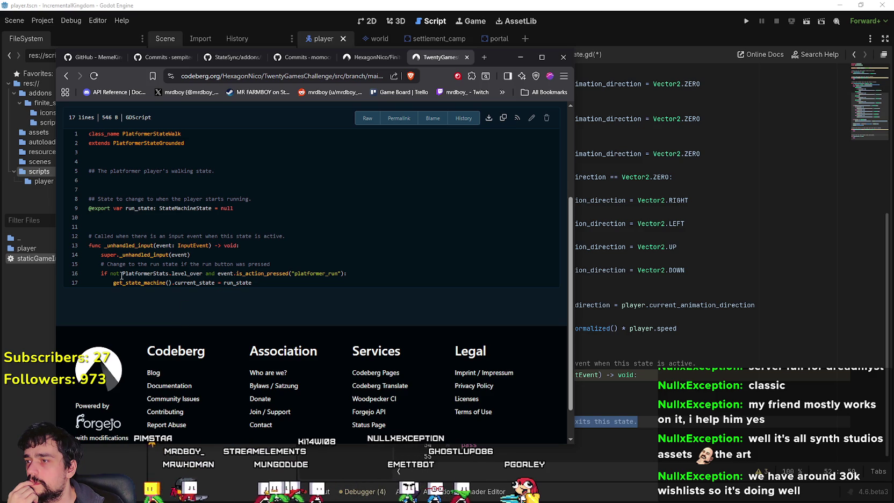
double_click(151, 283)
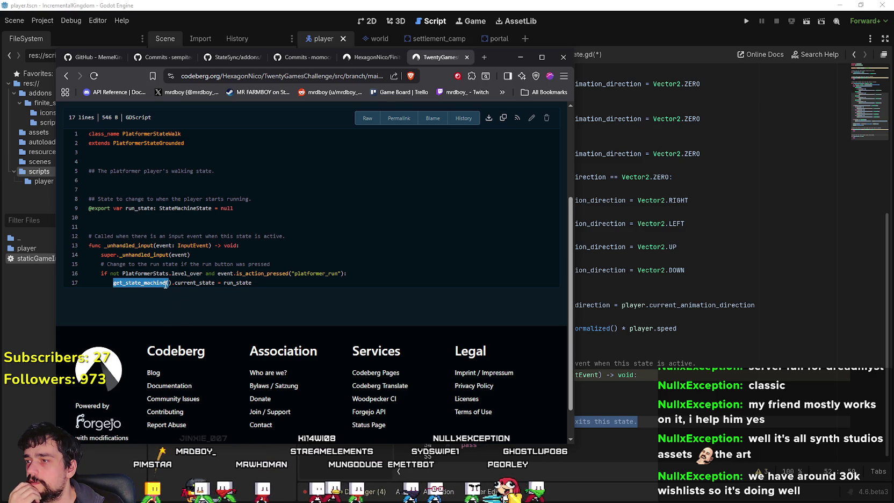
scroll(224, 248, up, 2)
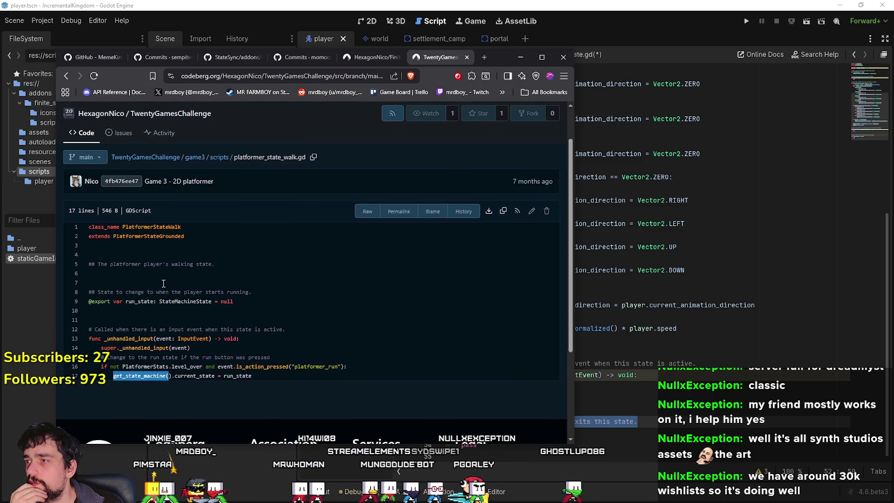
click(225, 246)
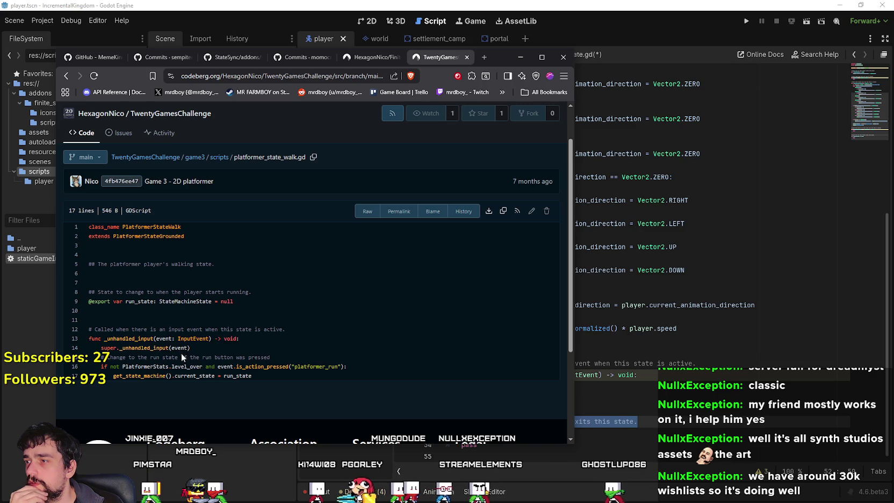
double_click(137, 301)
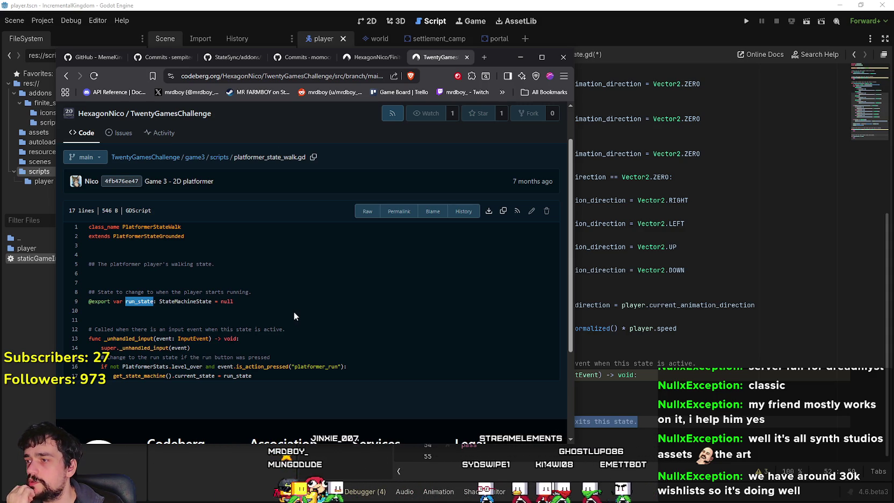
click(601, 285)
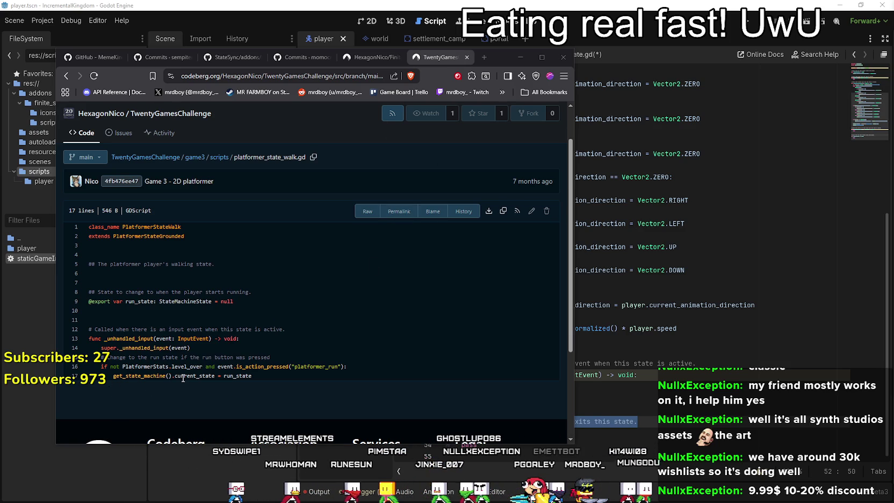
- Bring Godot's walk_state.gd script editor back in front of the Codeberg reference page
scroll(139, 365, up, 1)
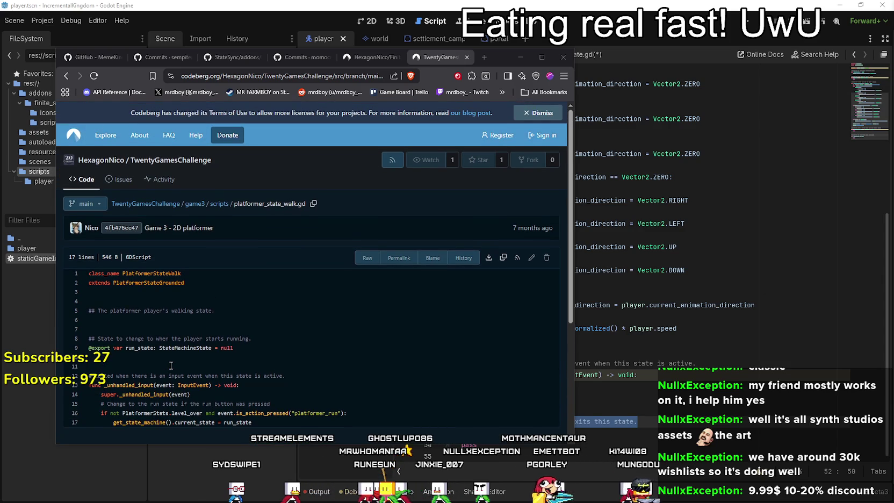
click(628, 305)
scroll(623, 299, up, 7)
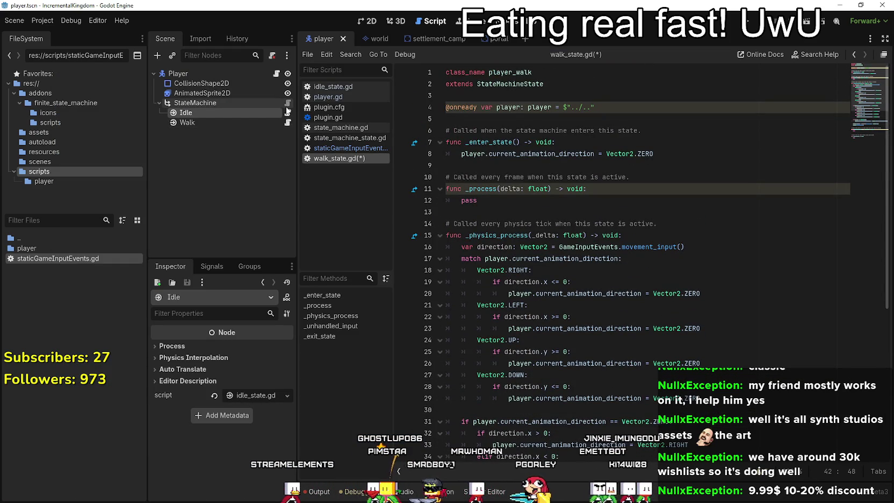
- Look up the StateMachineState definition and read state_machine_state.gd, highlighting get_state_machine uses
click(534, 80)
right_click(533, 80)
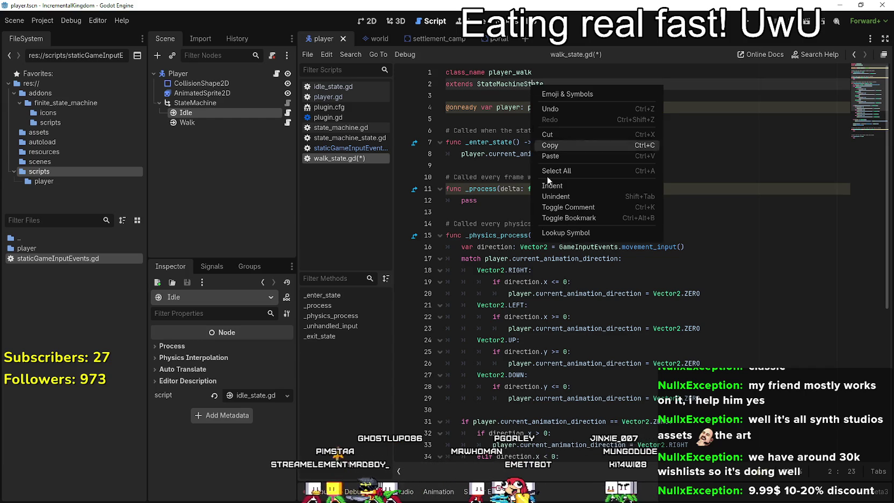
click(574, 236)
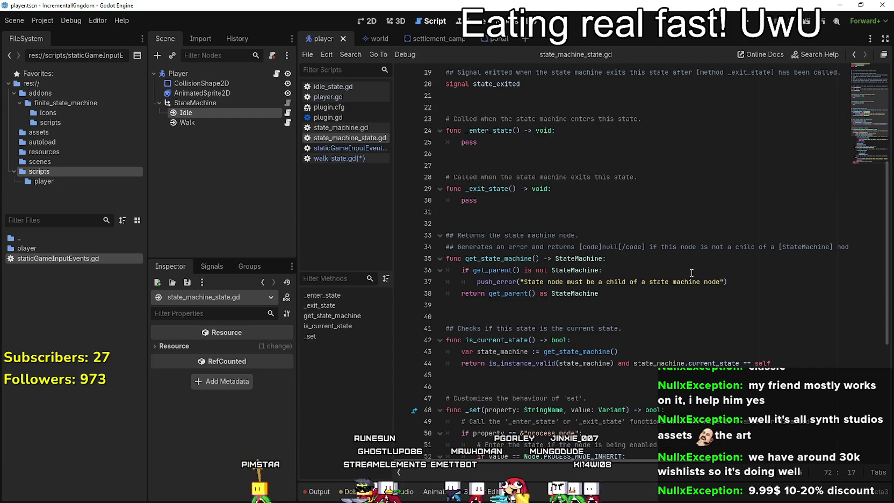
double_click(519, 258)
scroll(679, 316, down, 2)
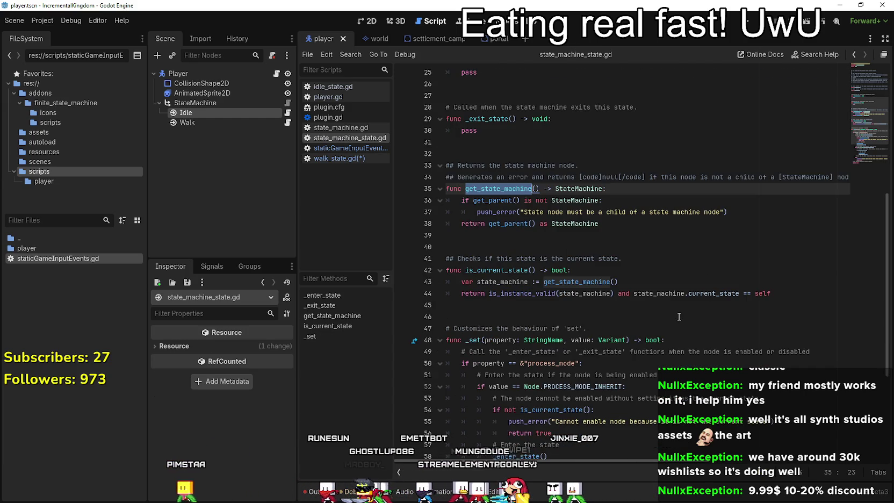
scroll(679, 317, up, 2)
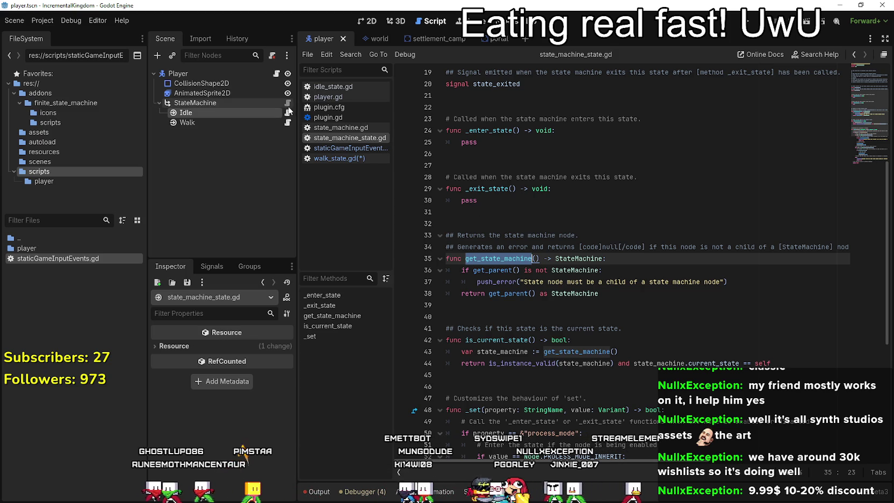
scroll(546, 265, down, 2)
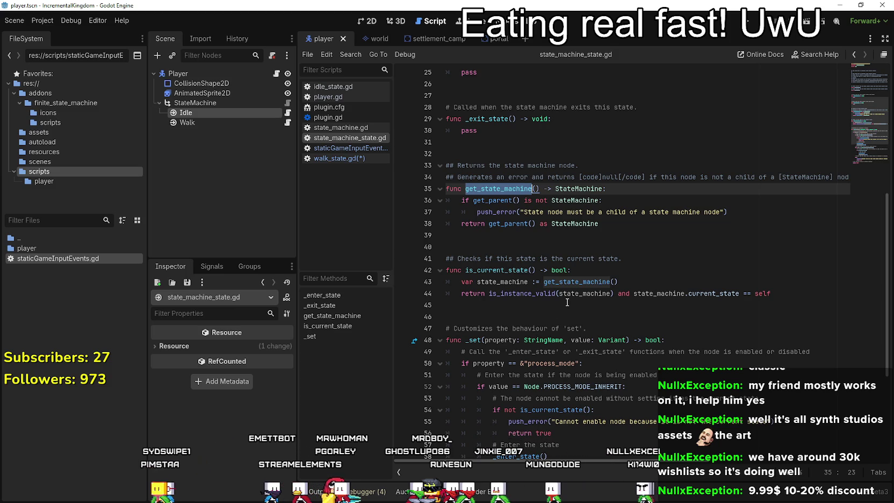
scroll(566, 302, down, 2)
scroll(562, 295, up, 3)
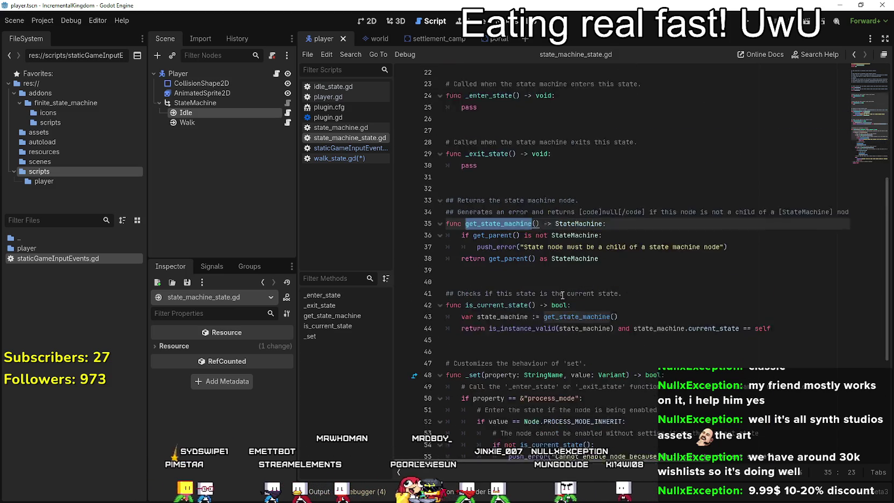
scroll(562, 295, down, 6)
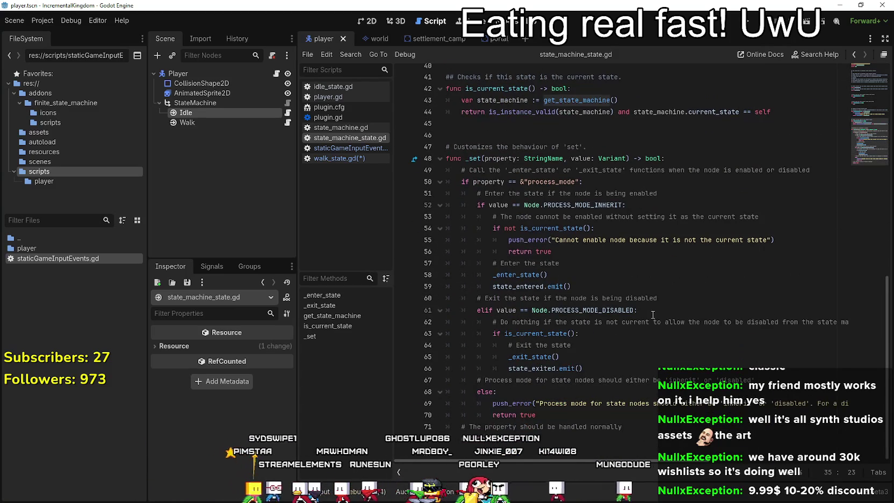
scroll(649, 313, up, 4)
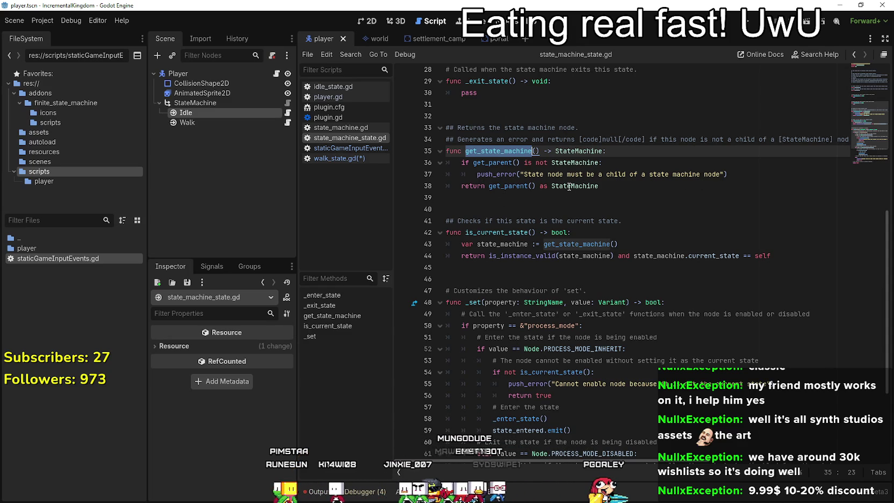
scroll(456, 245, up, 9)
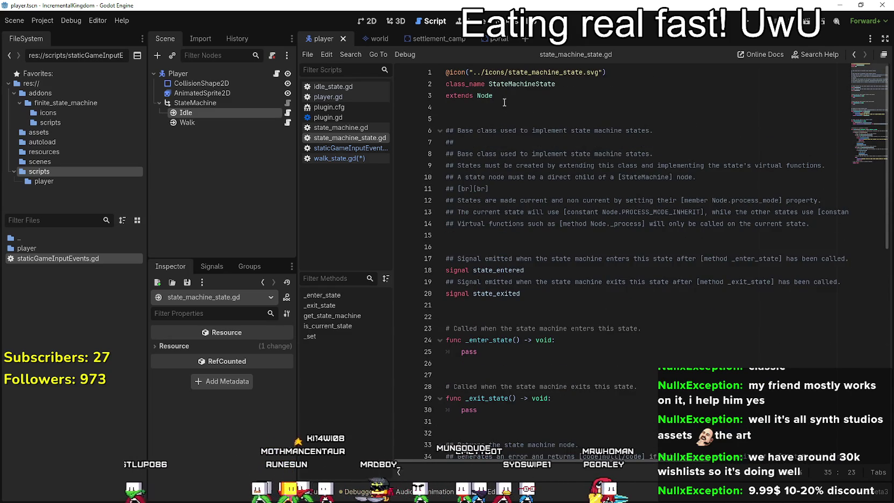
scroll(518, 255, down, 13)
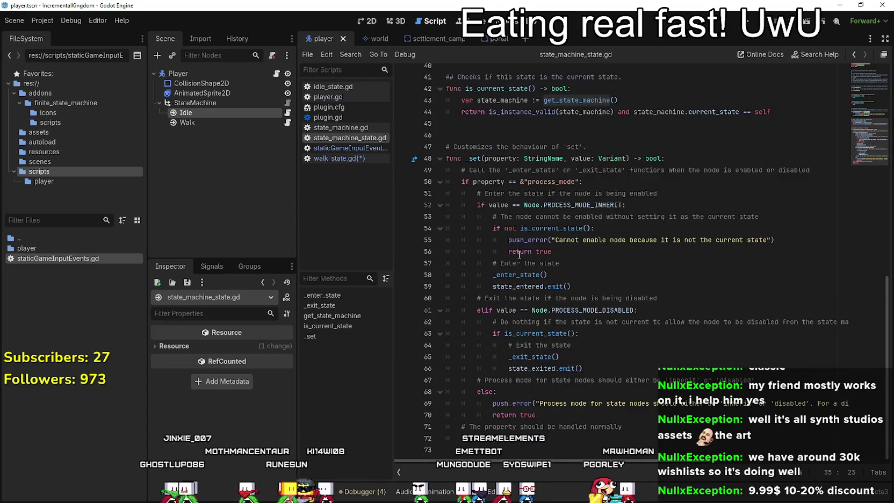
scroll(519, 255, up, 13)
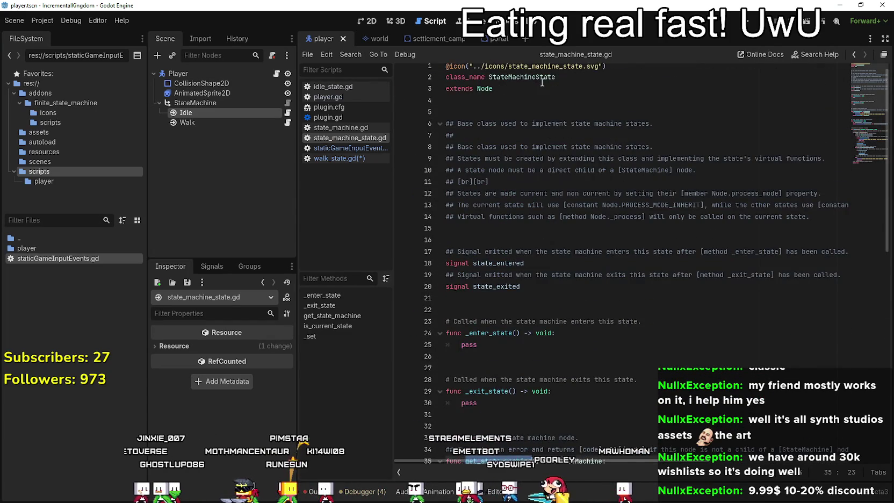
- Review state_machine.gd and the Walk and StateMachine nodes, widen the docks, then open idle_state.gd
click(287, 103)
mouse_move(609, 261)
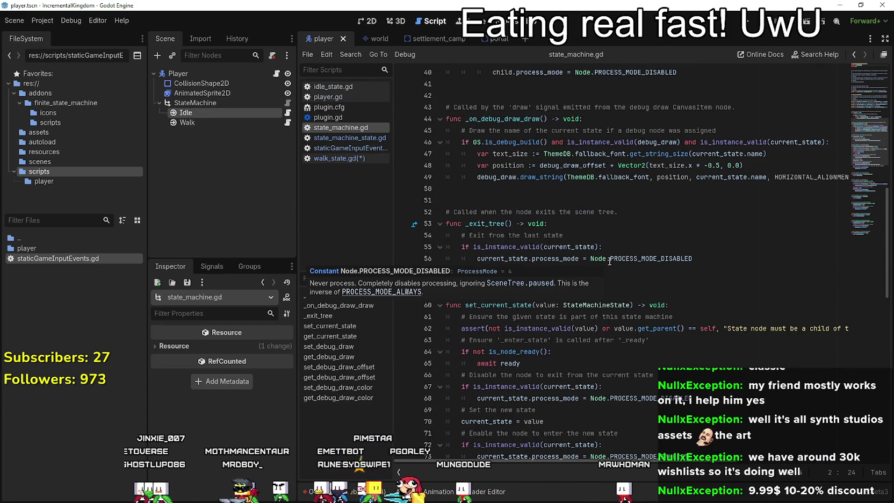
scroll(607, 257, up, 7)
scroll(603, 252, up, 4)
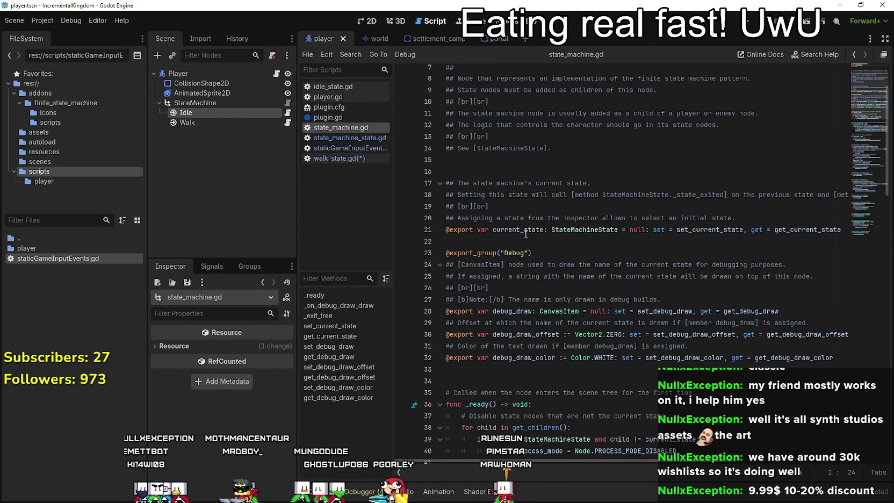
click(208, 123)
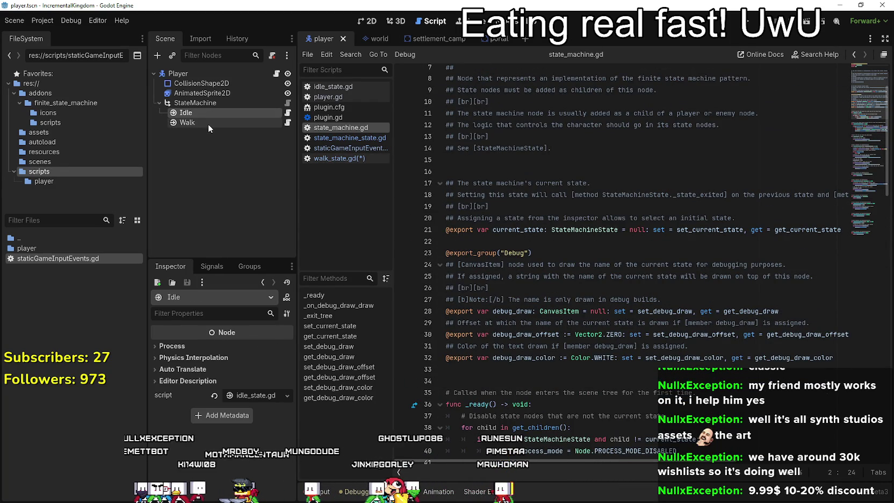
click(193, 104)
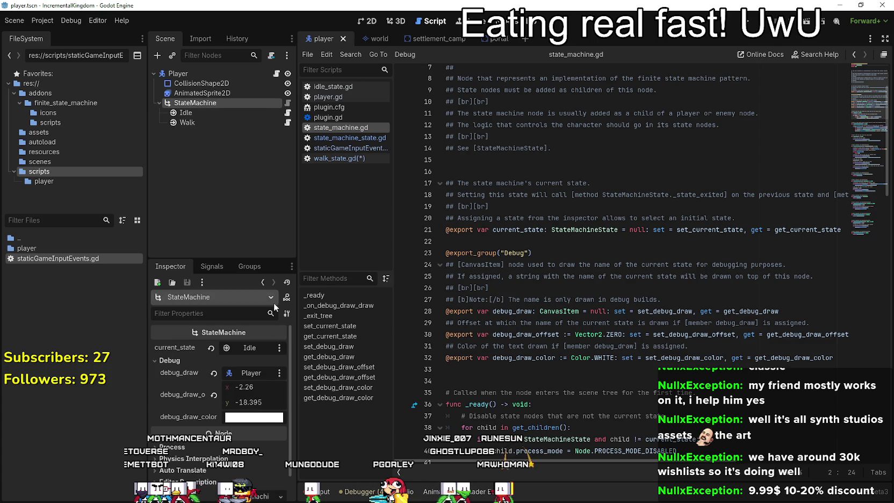
drag(297, 377, 377, 377)
click(367, 112)
click(641, 240)
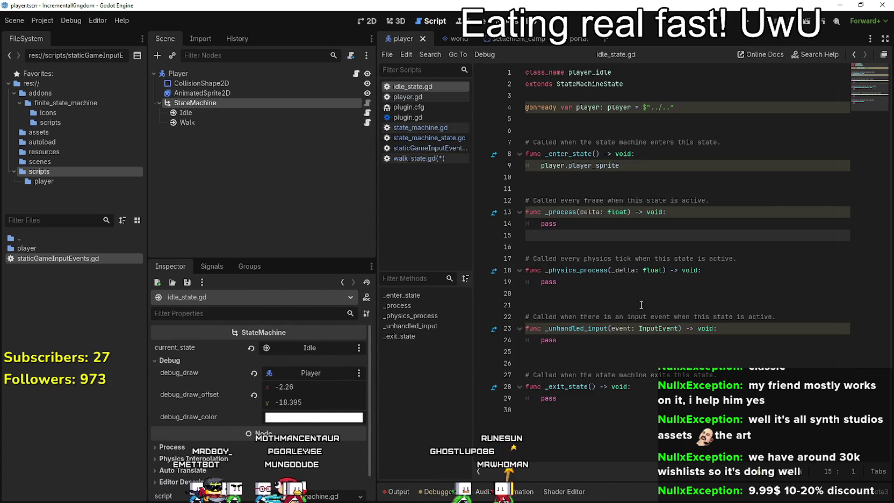
- Check idle_state.gd's pass lines, then review walk_state.gd's _physics_process direction code on lines 38–45
click(506, 281)
triple_click(591, 339)
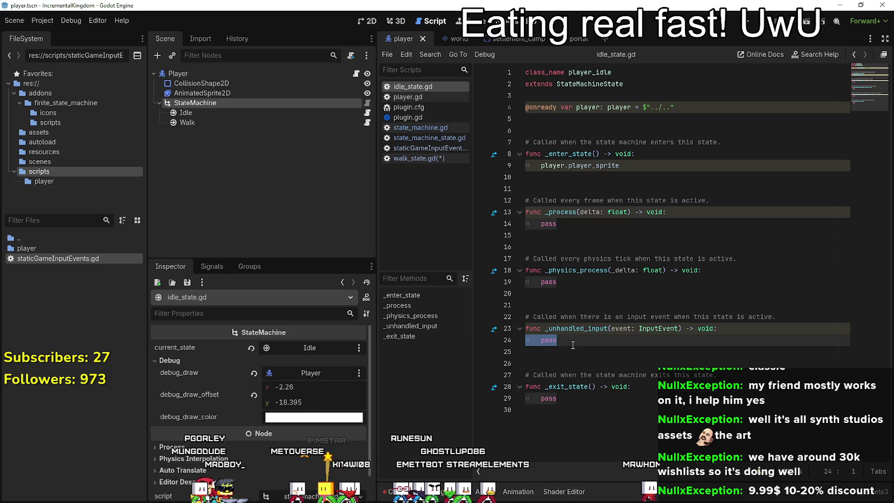
click(366, 122)
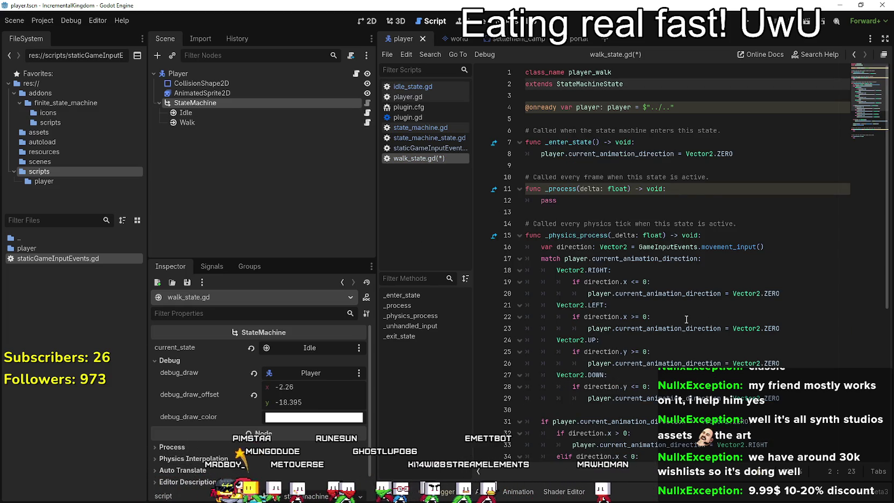
scroll(685, 318, down, 4)
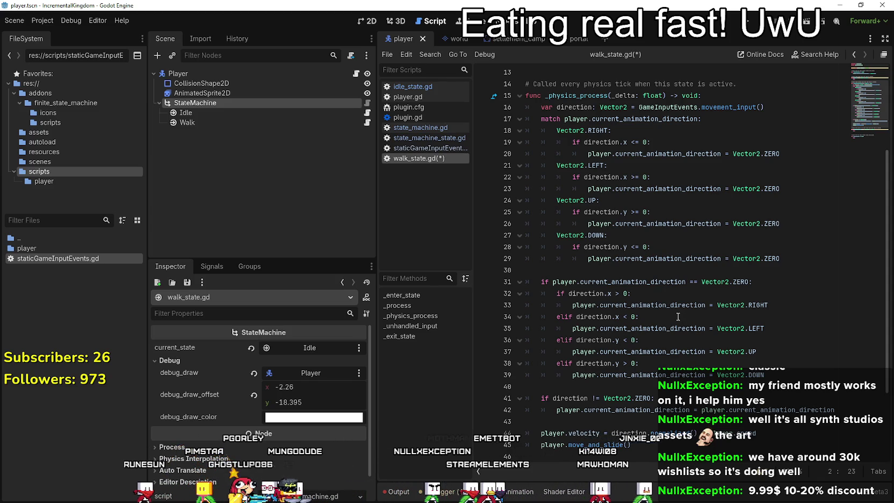
scroll(665, 307, up, 2)
scroll(657, 224, down, 5)
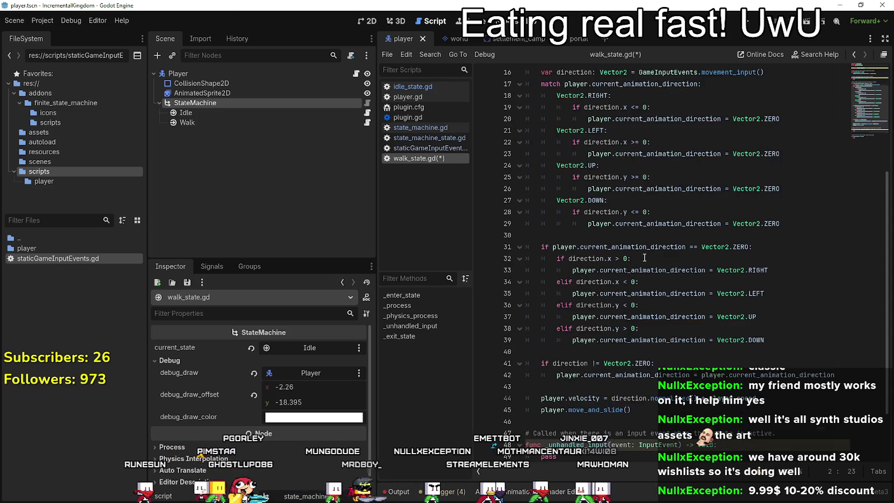
scroll(590, 247, up, 4)
scroll(576, 258, down, 4)
mouse_move(650, 341)
mouse_down()
mouse_move(596, 282)
mouse_move(588, 257)
mouse_up()
scroll(588, 257, up, 7)
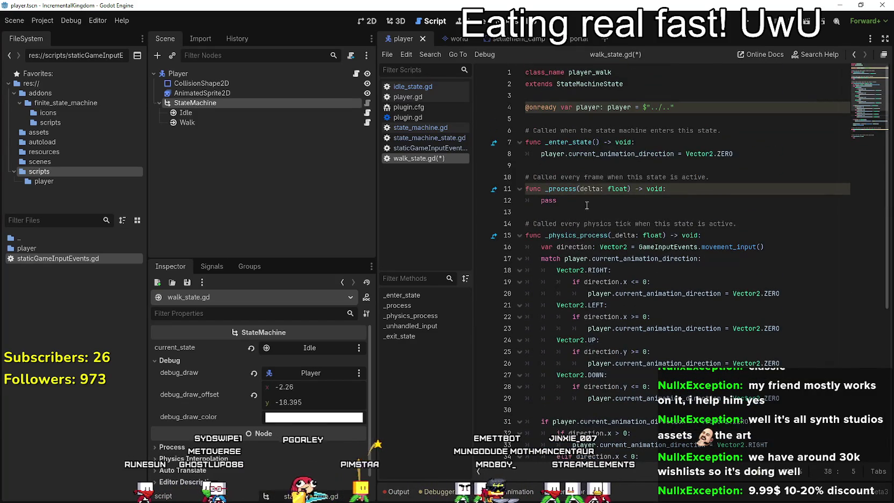
scroll(586, 205, down, 7)
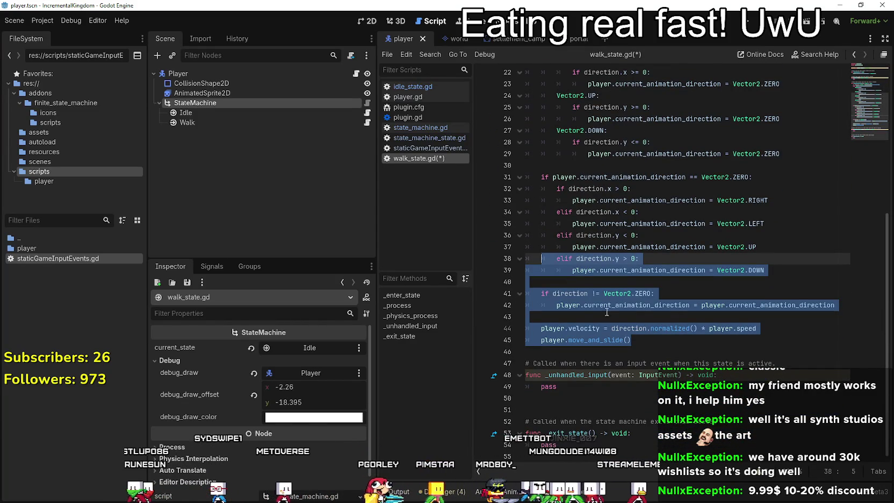
click(613, 141)
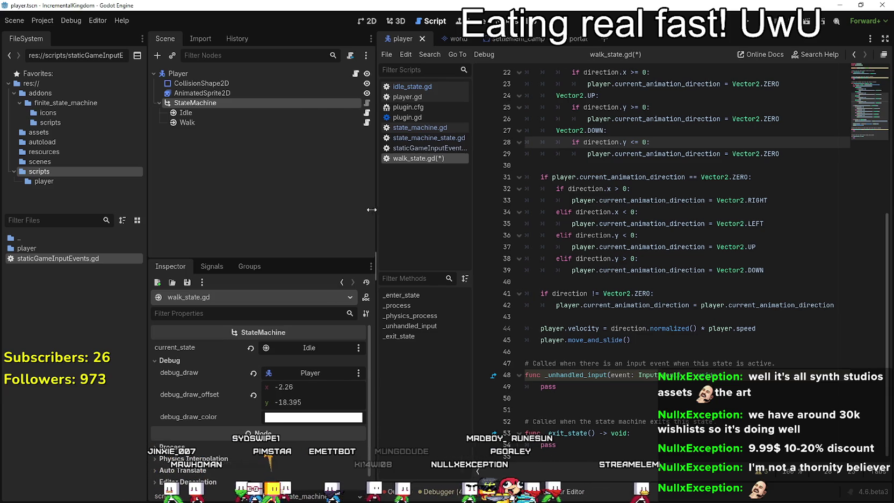
- Widen the script editor pane and review walk_state.gd lines 36–43 where velocity is set
drag(371, 210, 280, 209)
click(591, 200)
click(615, 234)
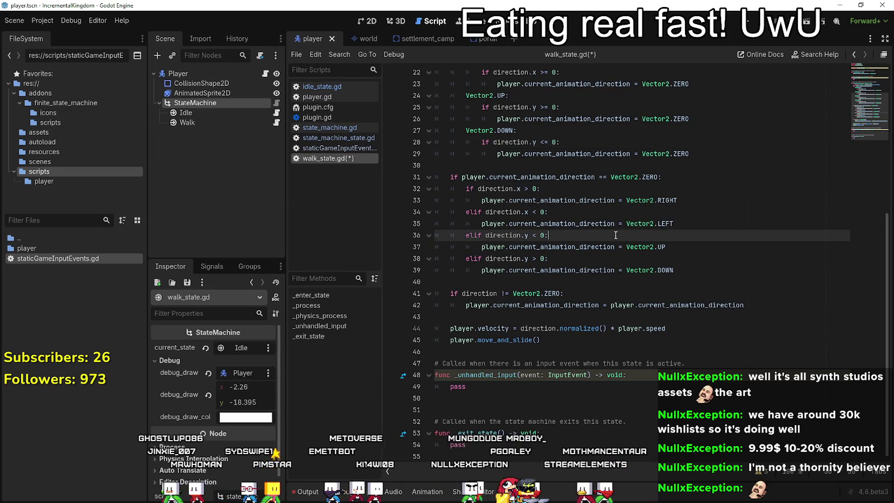
click(543, 280)
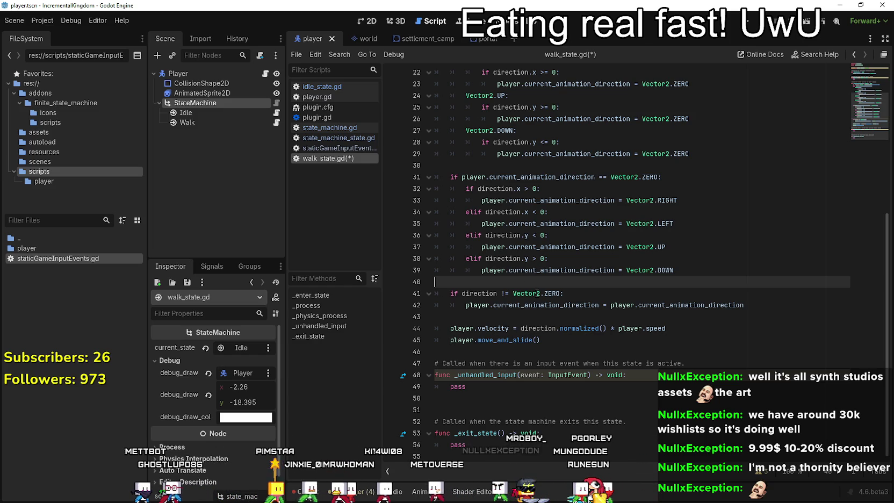
click(571, 317)
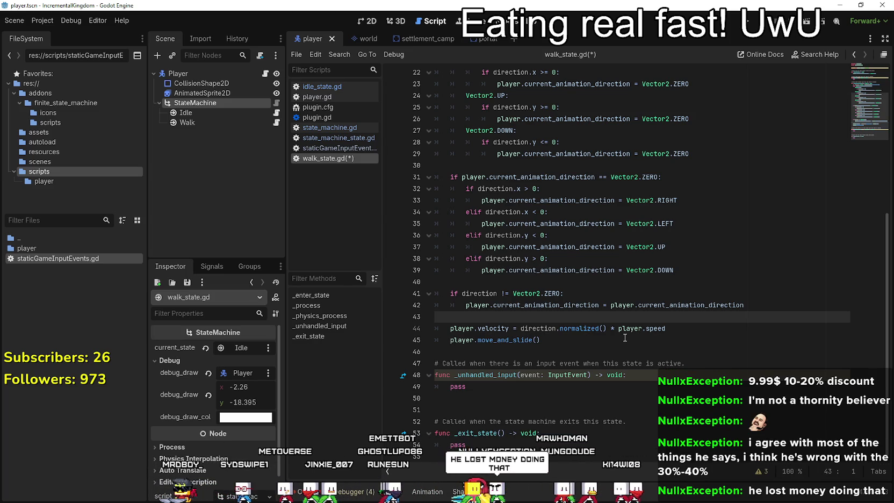
click(574, 286)
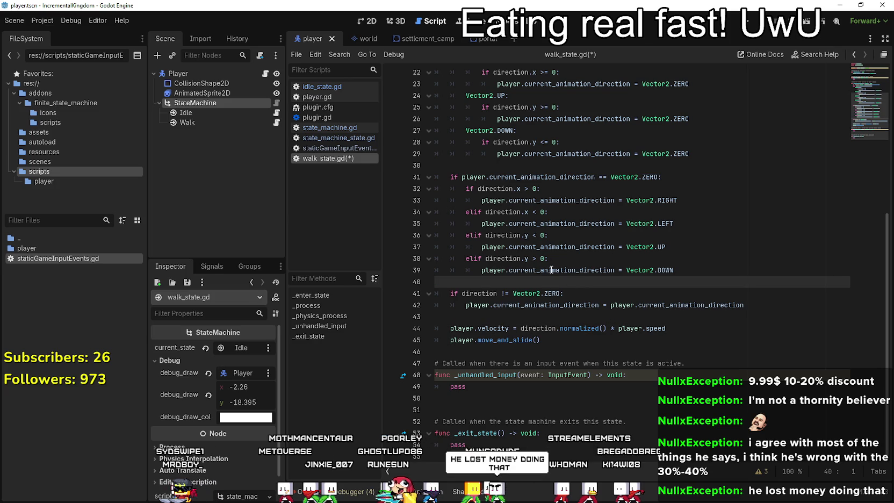
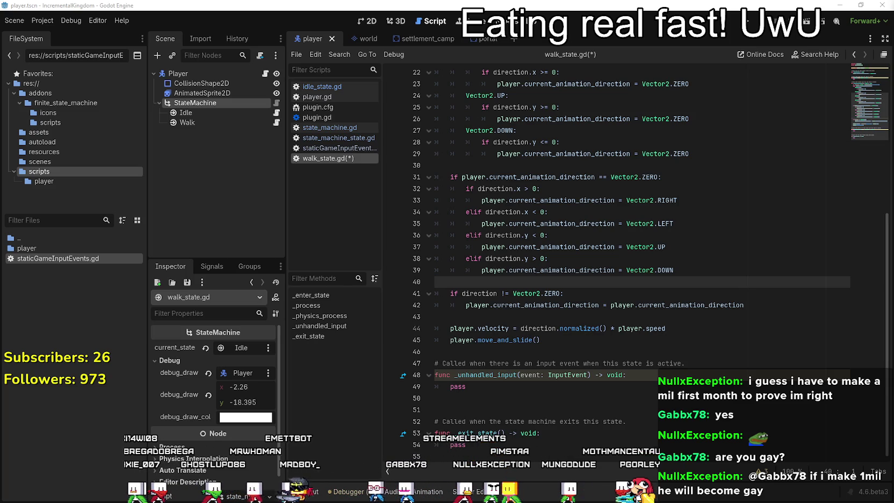
- Leave walk_state.gd at blank line 46, switch to Steam's Dreadmyst community page, and shift the window right
click(524, 352)
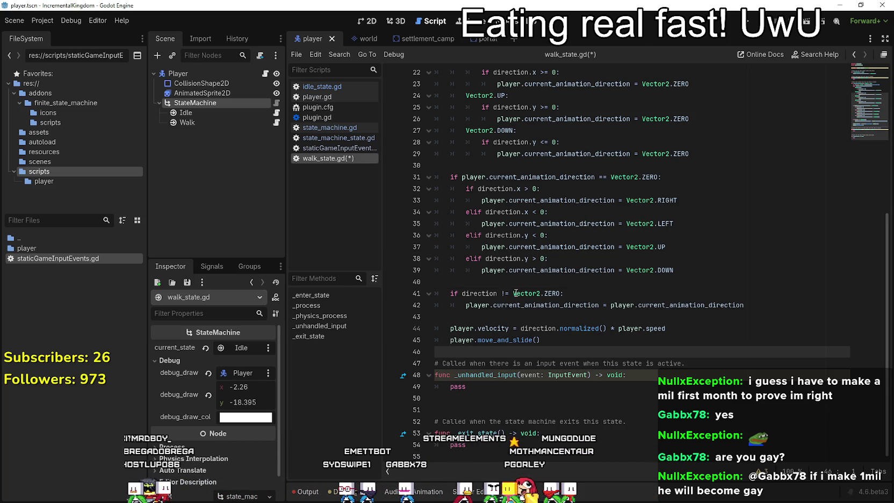
mouse_move(516, 293)
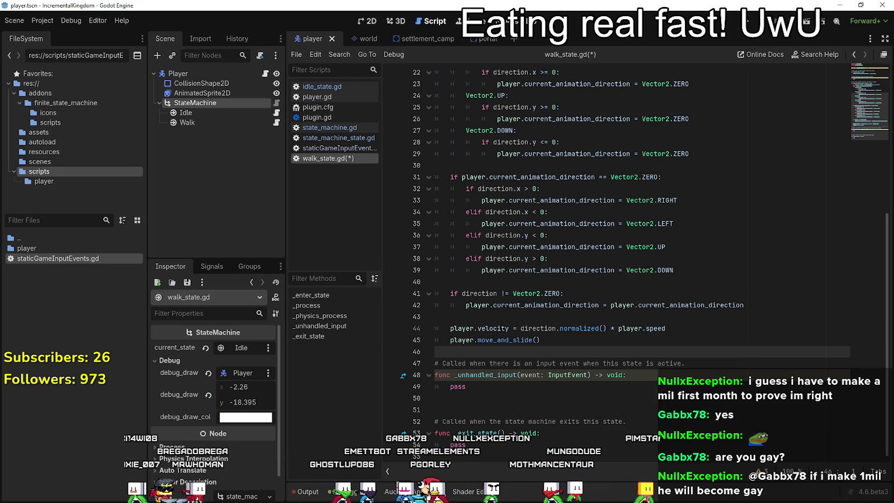
key(alt+Tab)
drag(388, 41, 522, 40)
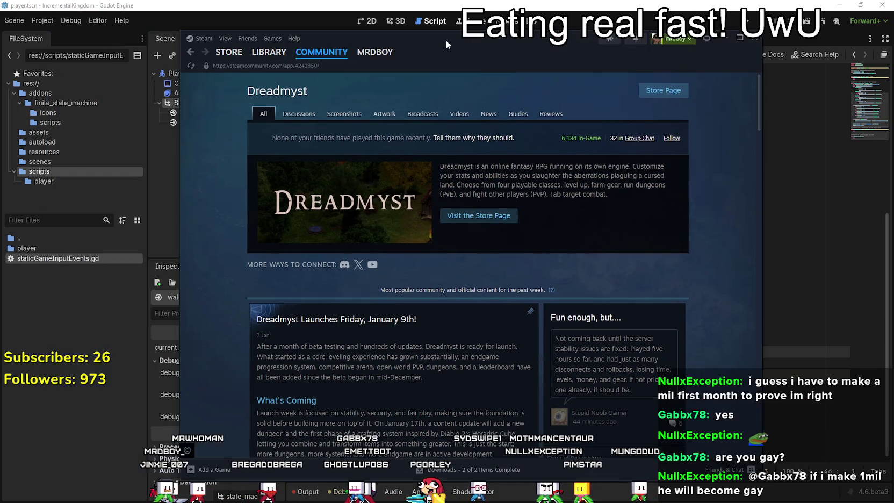
- Launch Your Mom from the Steam Library game list
click(269, 51)
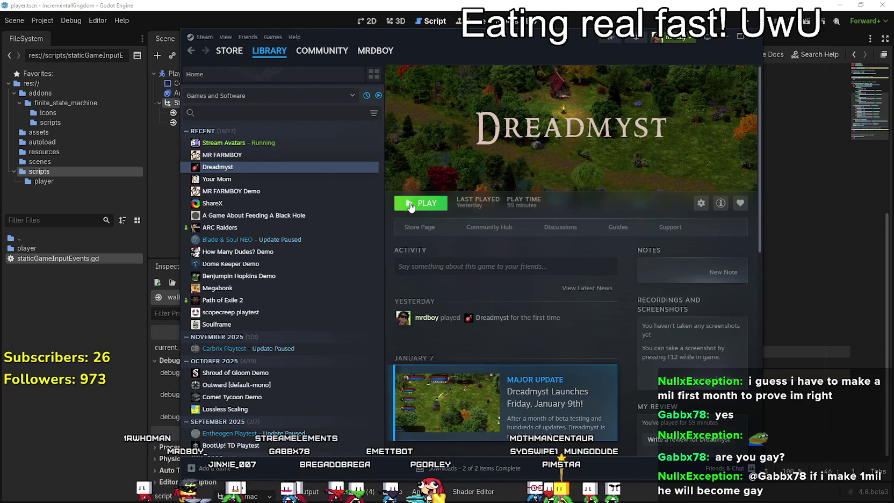
double_click(265, 180)
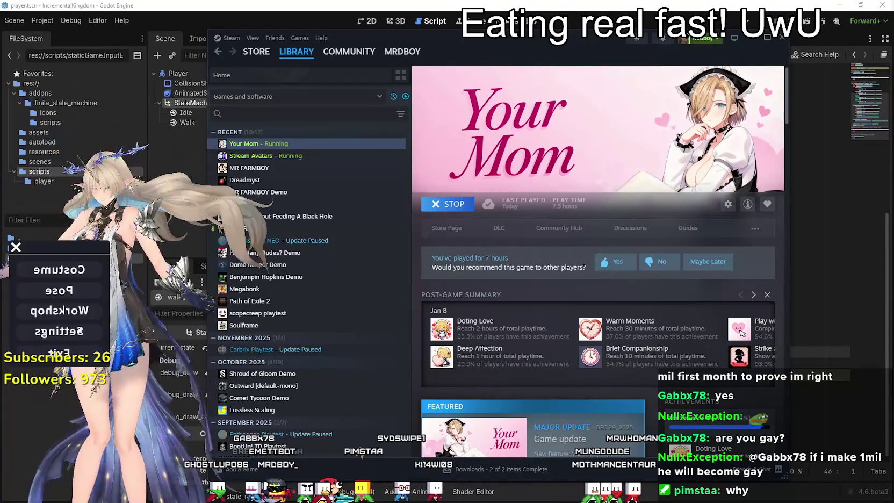
scroll(98, 320, down, 5)
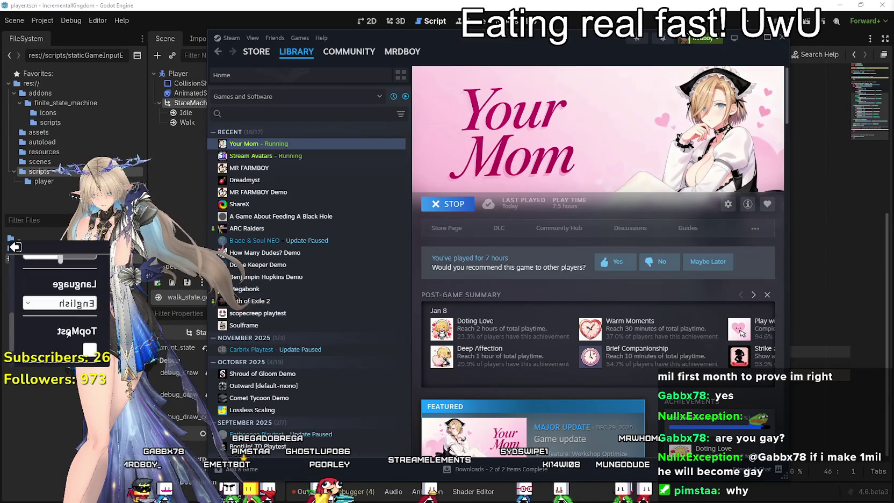
scroll(76, 333, up, 5)
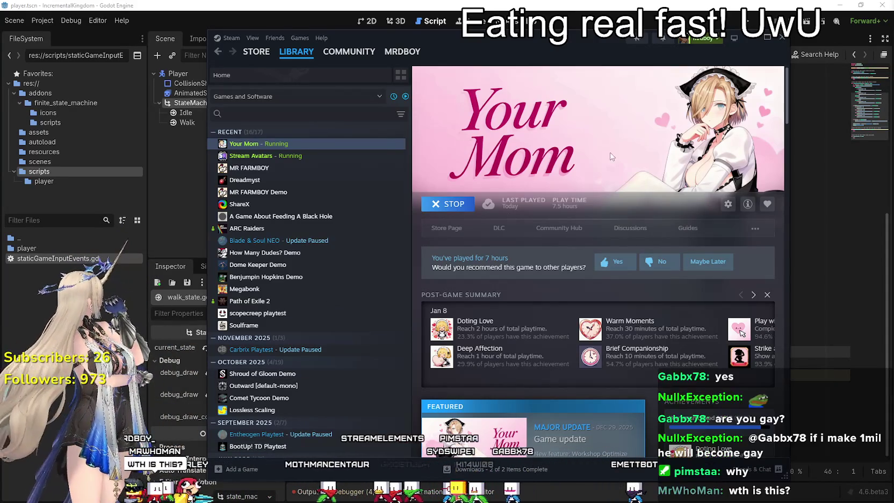
click(675, 4)
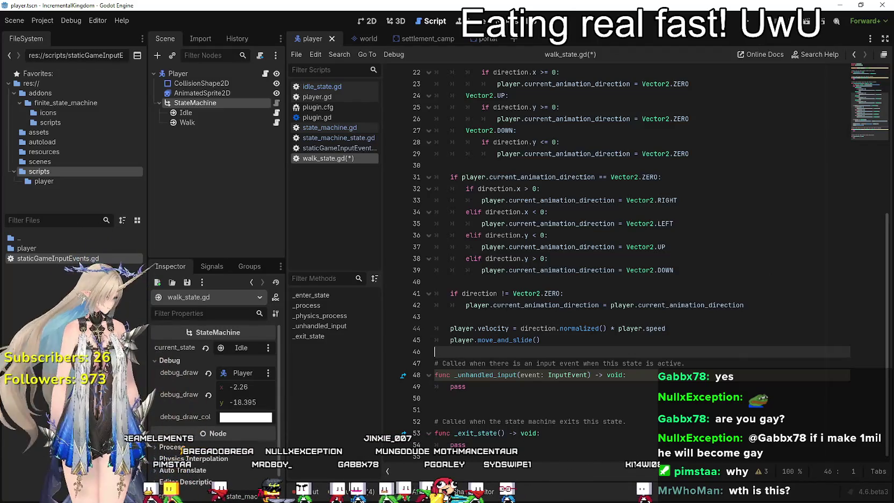
key(alt+Tab)
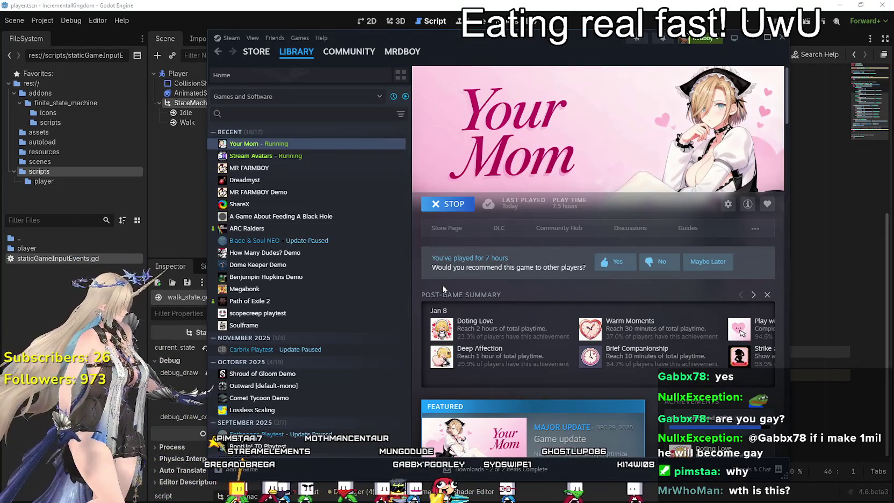
scroll(473, 244, down, 2)
scroll(456, 238, up, 2)
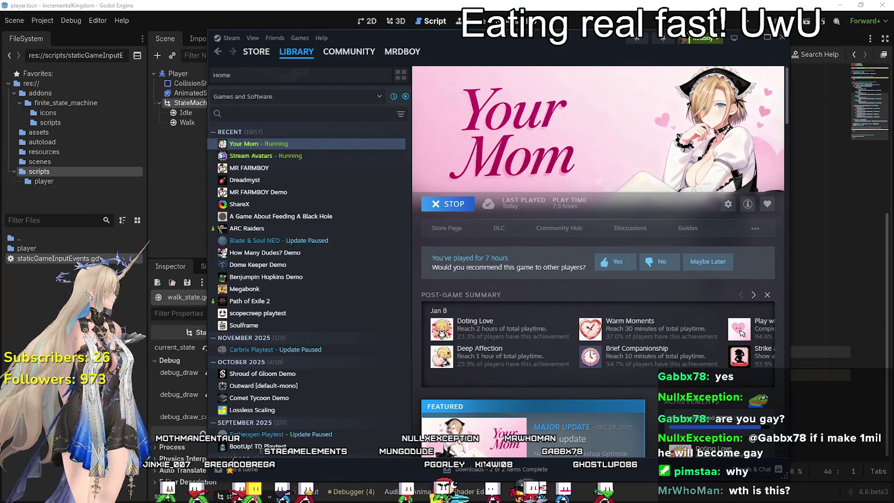
click(453, 227)
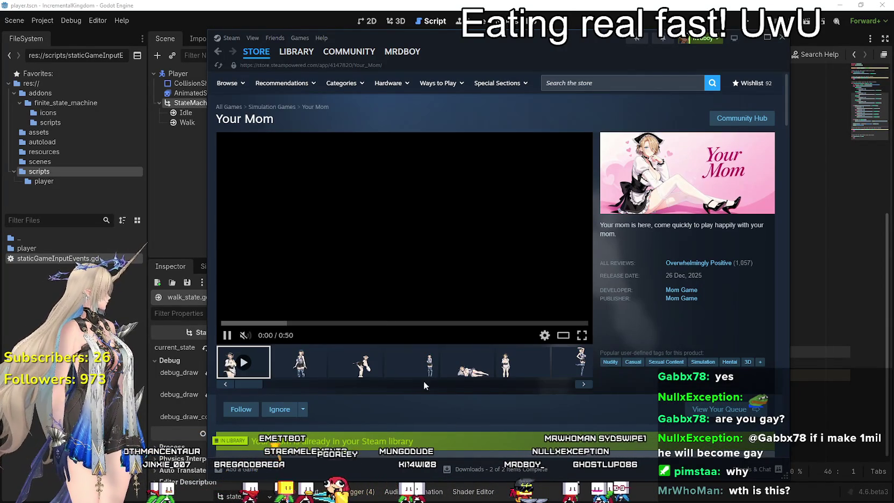
scroll(413, 374, down, 3)
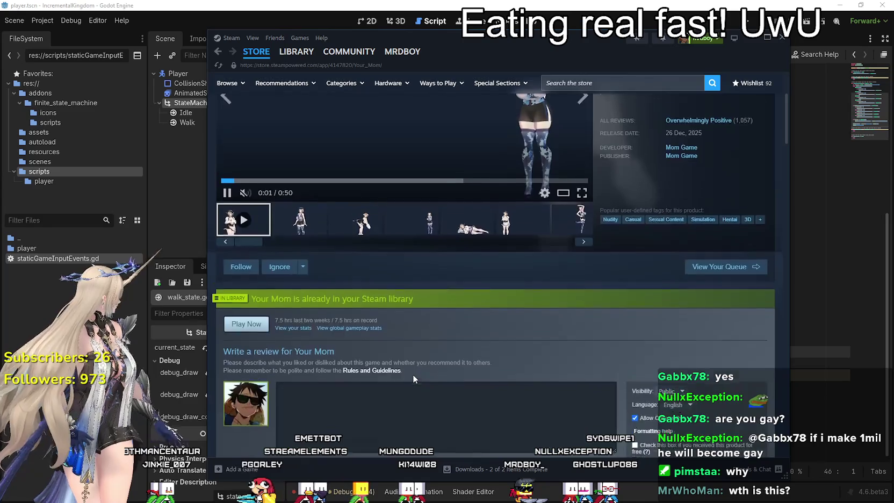
scroll(413, 373, down, 10)
scroll(318, 300, down, 2)
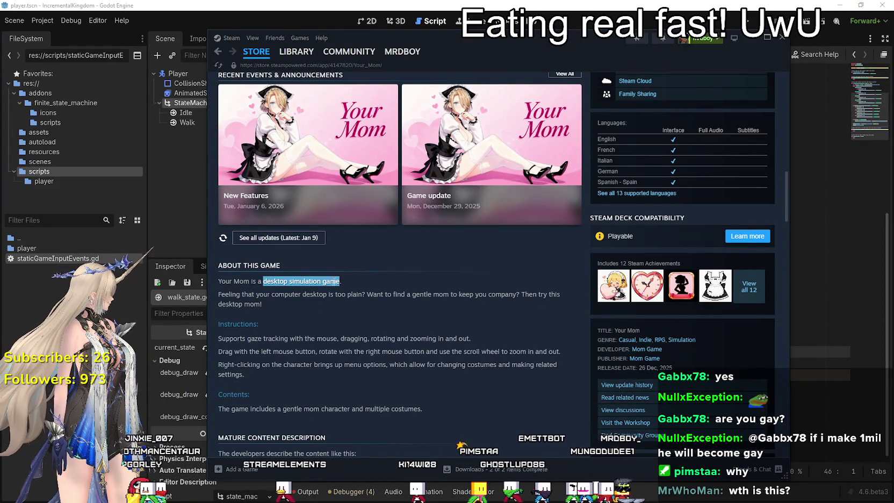
scroll(435, 321, up, 12)
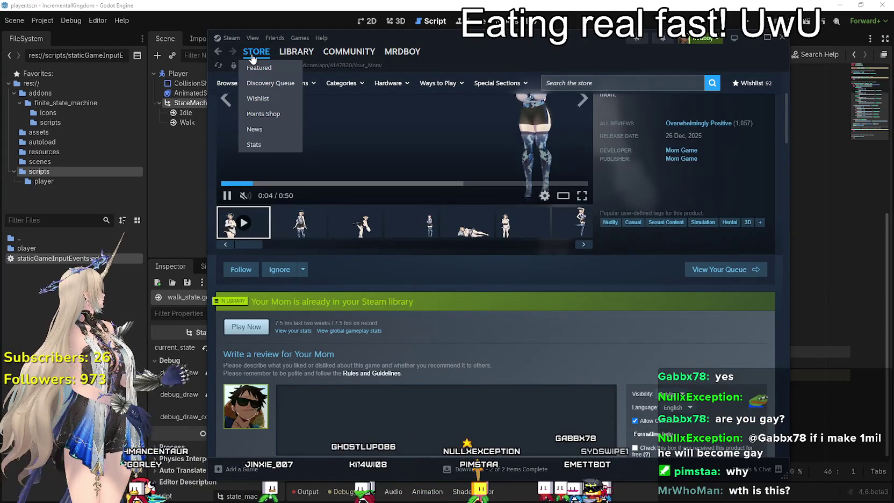
click(256, 51)
scroll(413, 187, up, 3)
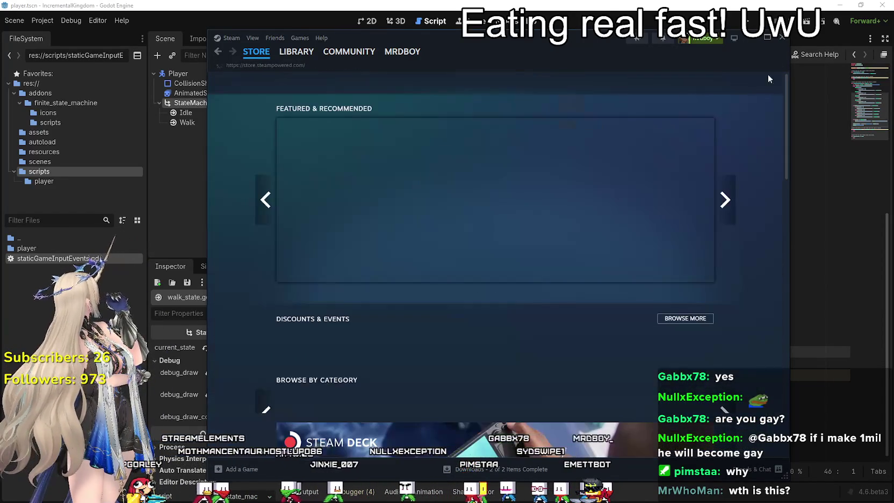
click(297, 52)
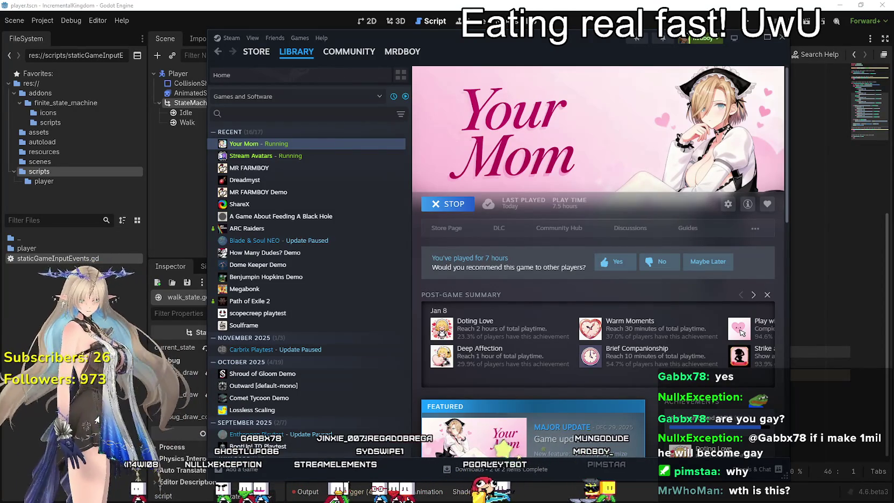
- Load the Sacabambaspis Workshop model for the pet, relaunch it, and drag the whale up the left side
right_click(33, 383)
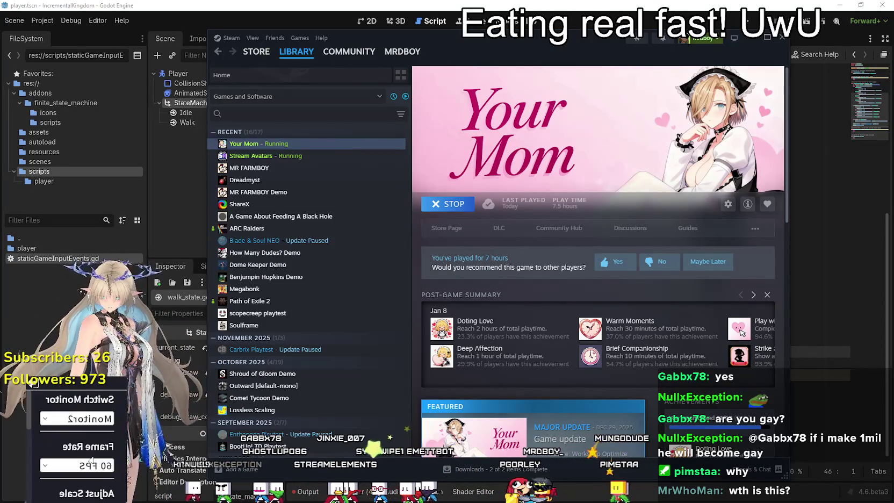
click(76, 446)
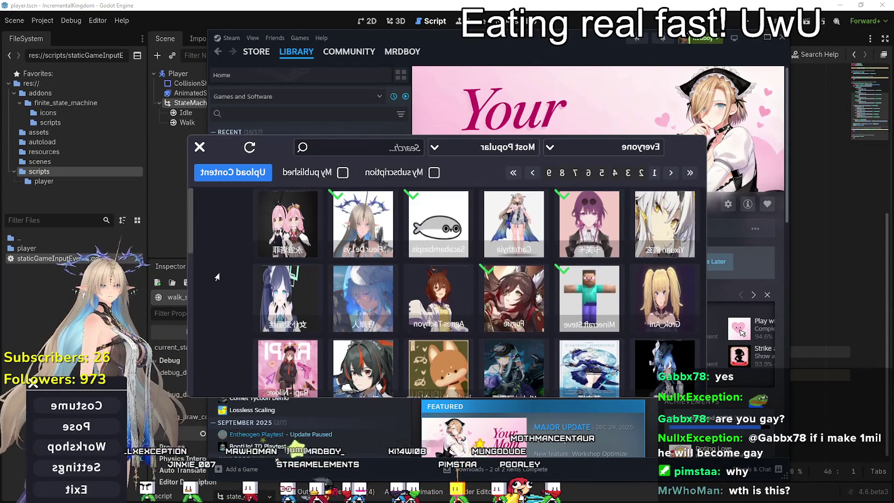
click(433, 230)
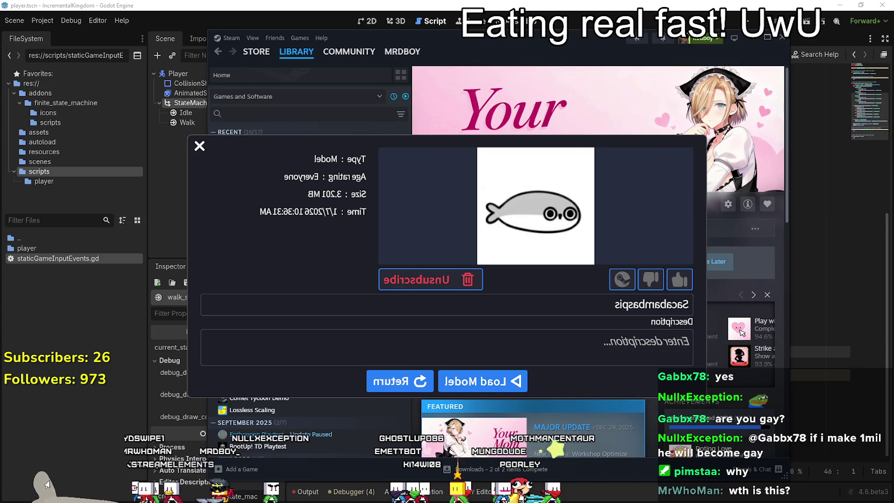
click(204, 146)
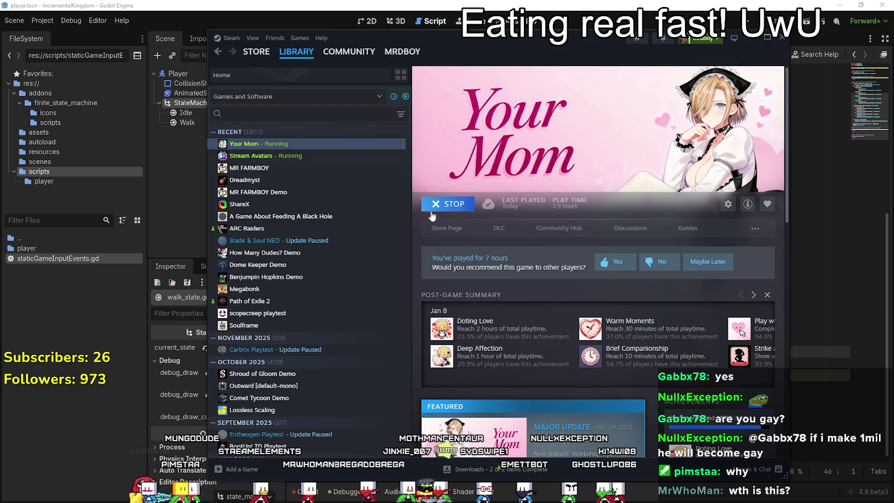
click(451, 207)
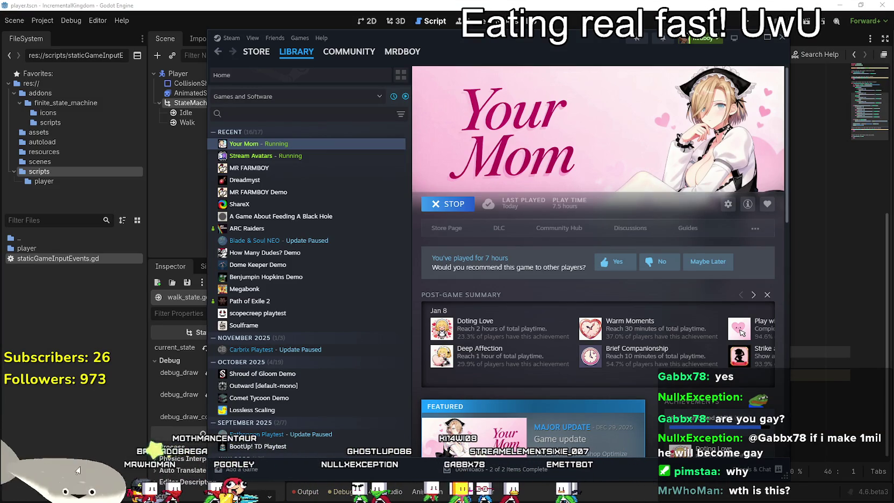
mouse_move(79, 472)
mouse_down()
mouse_move(86, 300)
mouse_move(99, 235)
mouse_up()
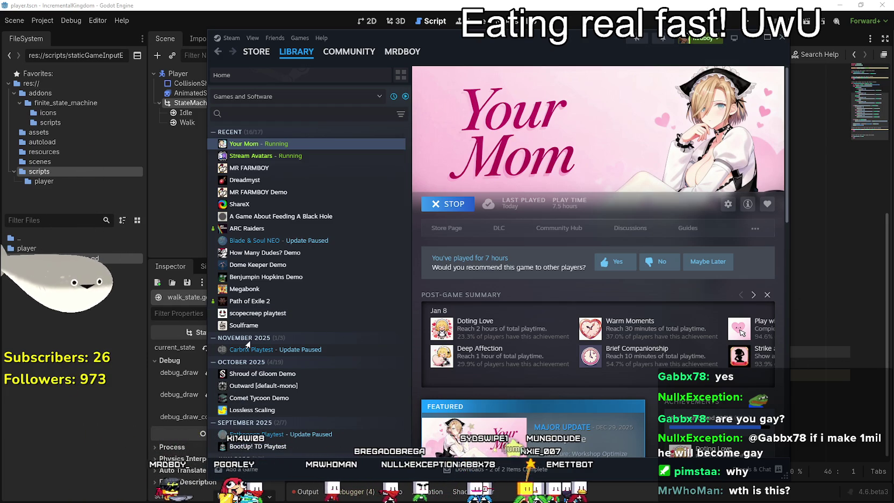
click(782, 37)
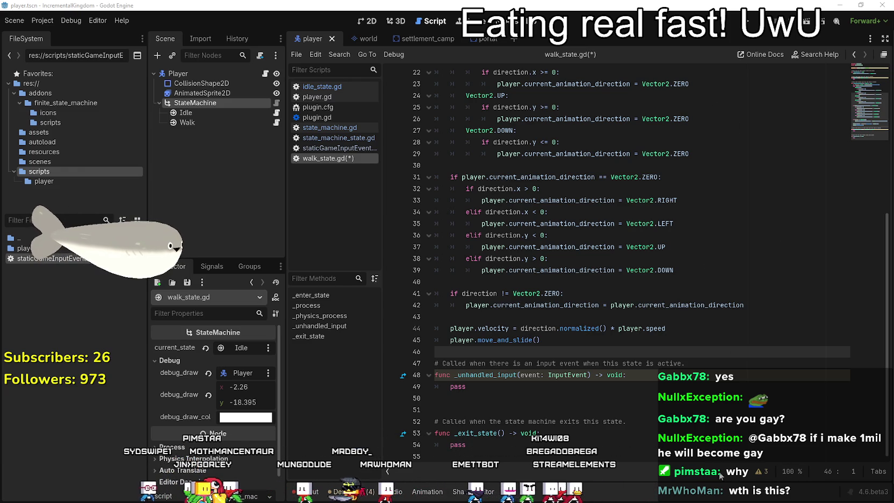
- Review lines 41–43 of walk_state.gd, then bring up platformer_state_walk.gd on Codeberg
click(679, 311)
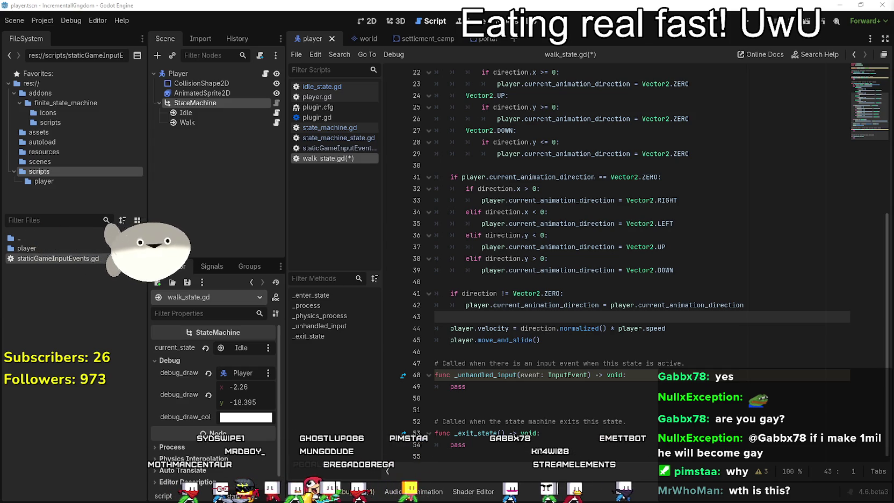
click(617, 293)
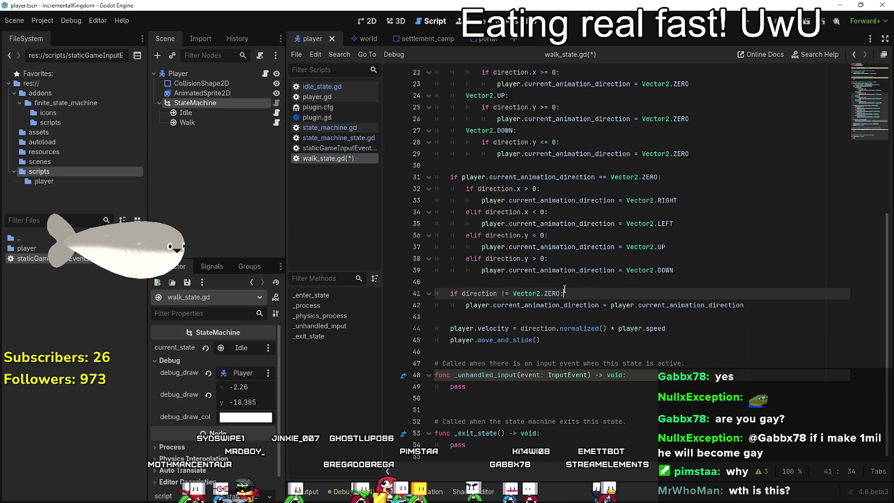
scroll(553, 306, up, 1)
scroll(546, 310, down, 1)
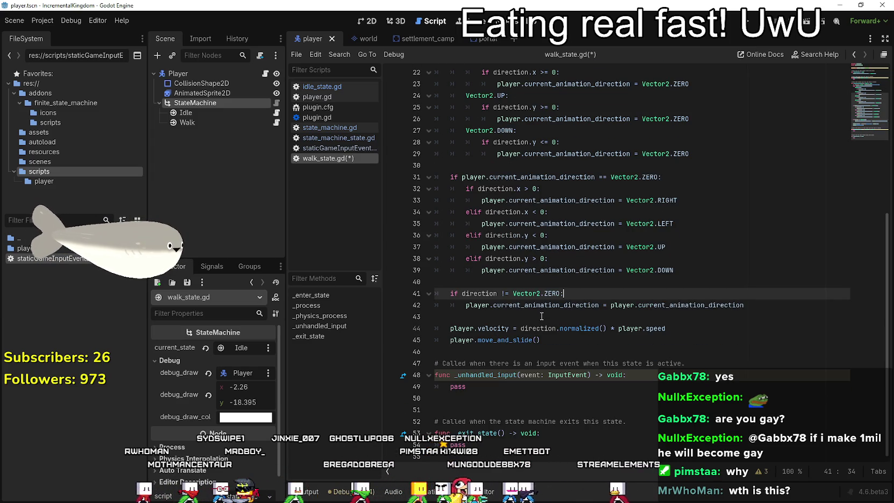
click(541, 316)
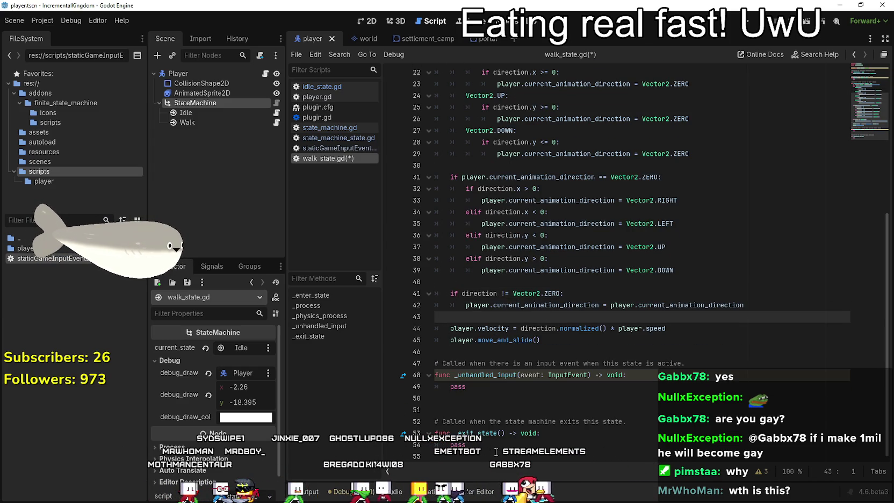
scroll(553, 361, up, 7)
scroll(551, 351, down, 2)
scroll(551, 351, up, 2)
scroll(601, 352, down, 6)
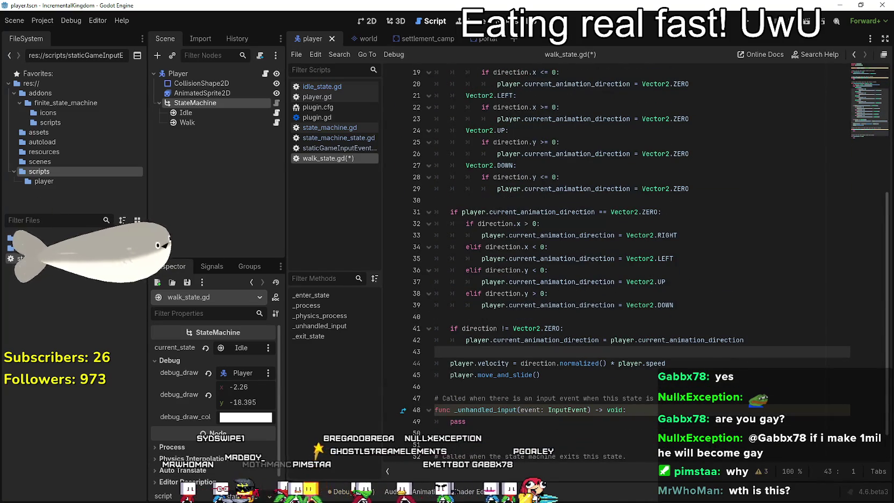
key(alt+Tab)
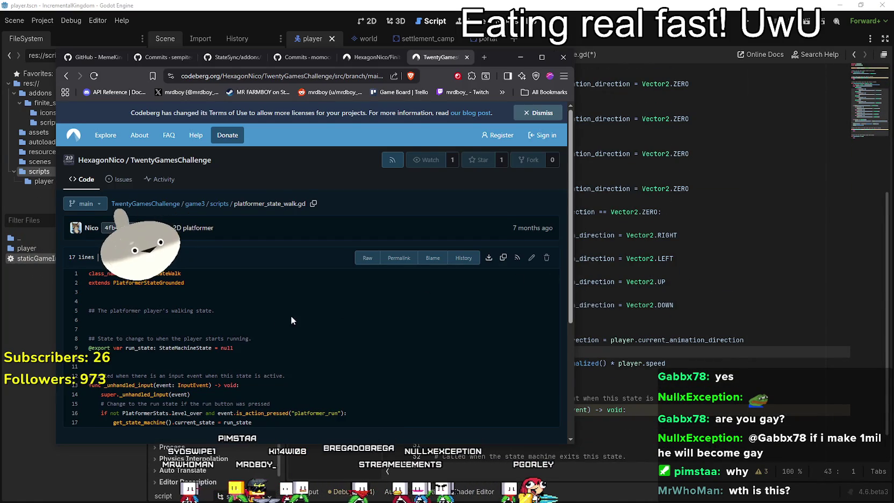
- Highlight the run-state check on lines 16–17 of platformer_state_walk.gd, then return to Godot
scroll(291, 320, down, 3)
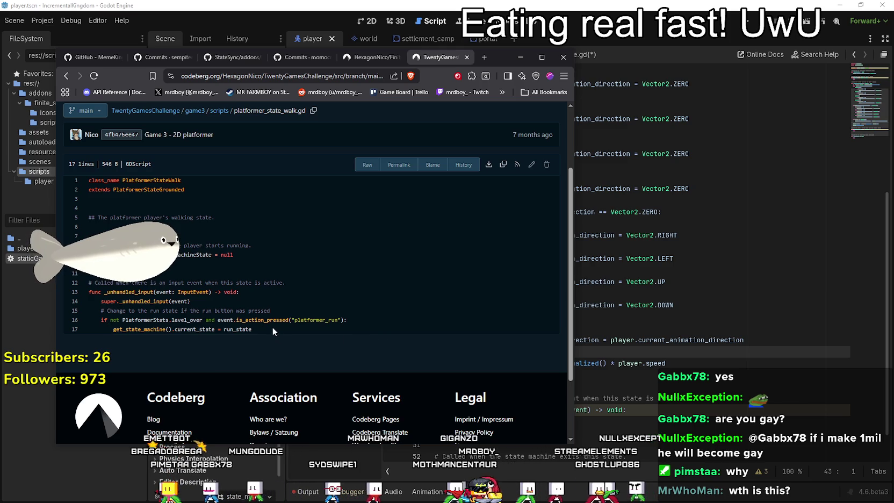
drag(272, 328, 94, 320)
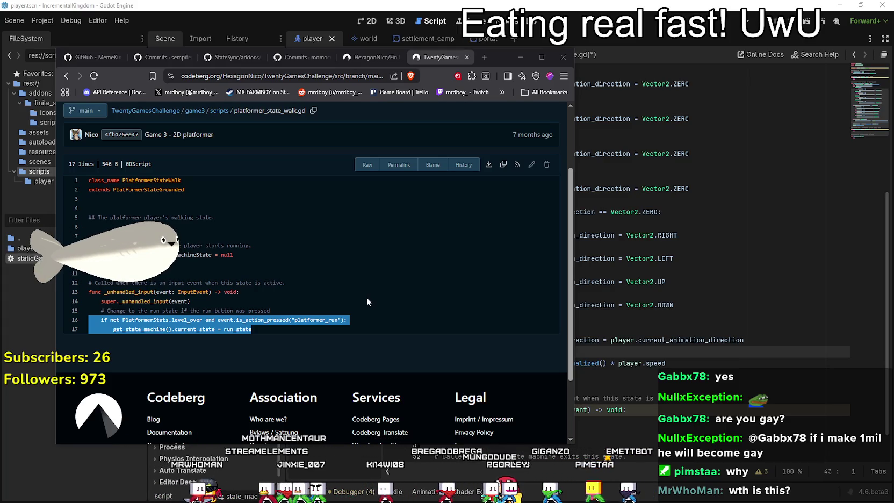
click(690, 248)
scroll(691, 248, down, 1)
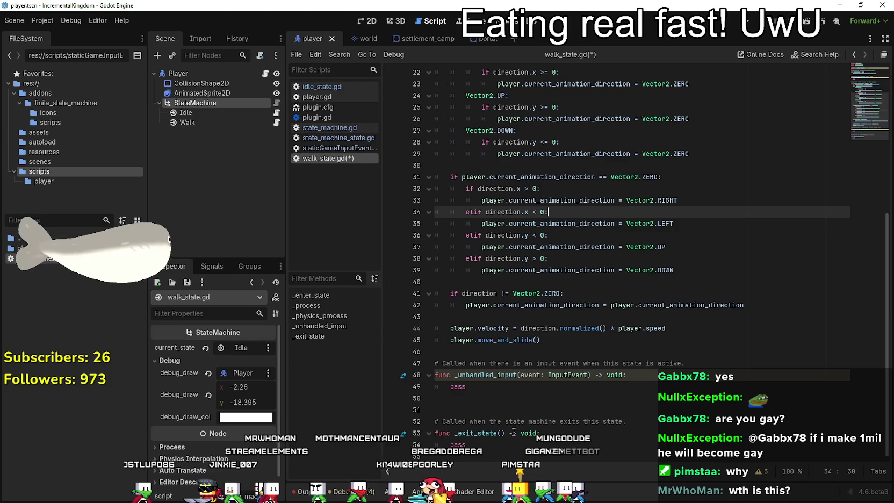
- Replace pass on line 49 with 'if !GameInputEvents.i' and look up the GameInputEvents script
double_click(457, 386)
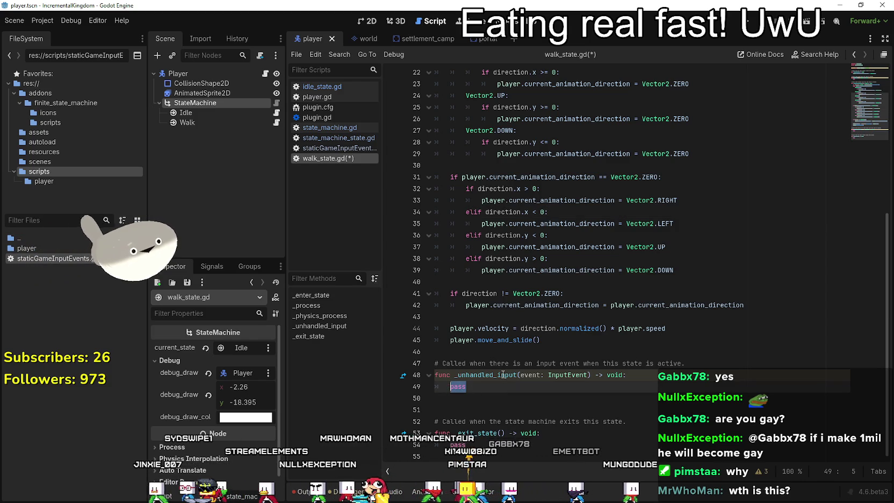
mouse_move(502, 374)
key(BackSpace)
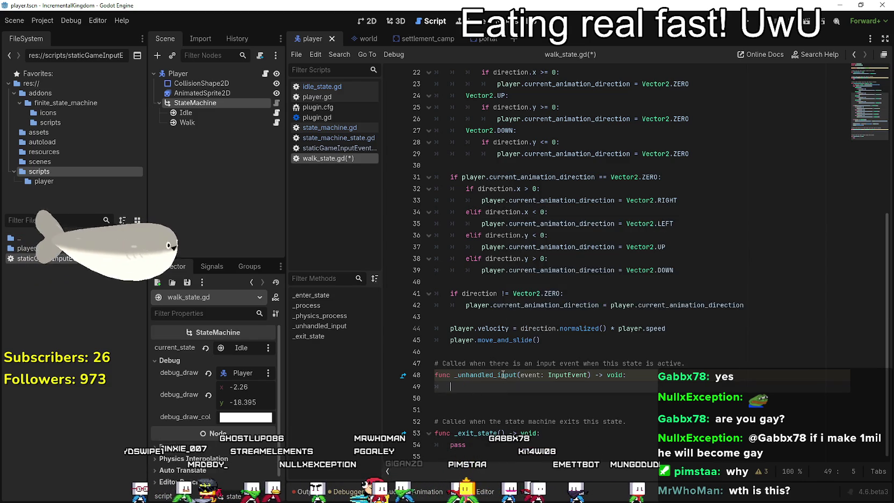
text(if !)
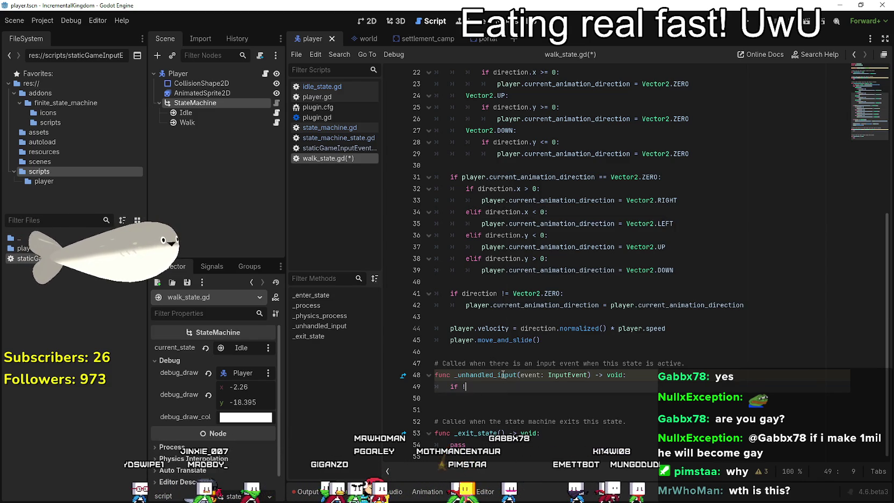
text(Game)
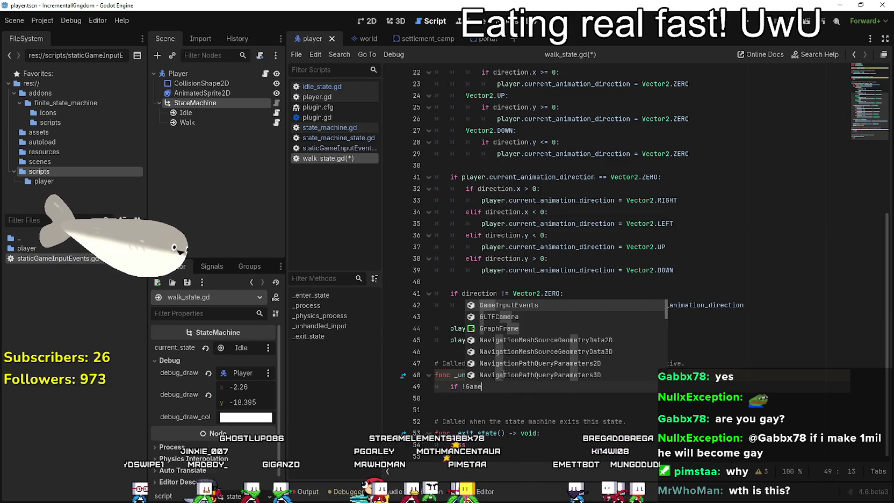
text(InputEvents.i)
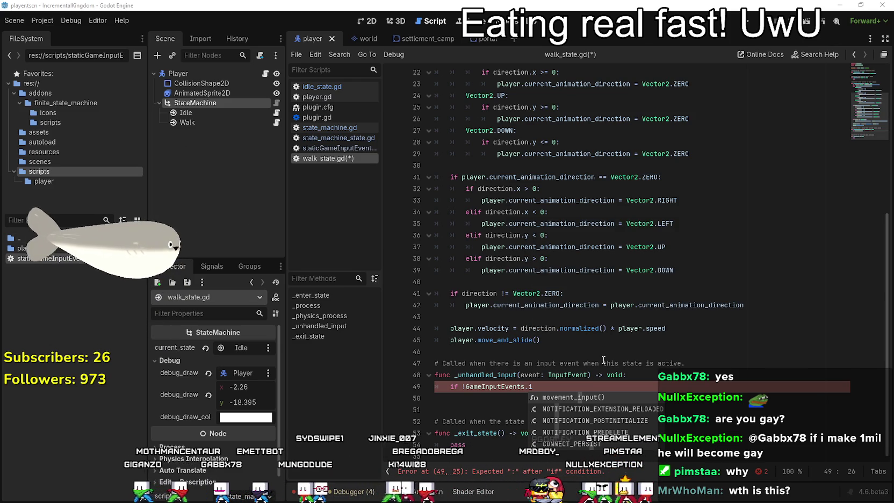
right_click(515, 386)
click(585, 349)
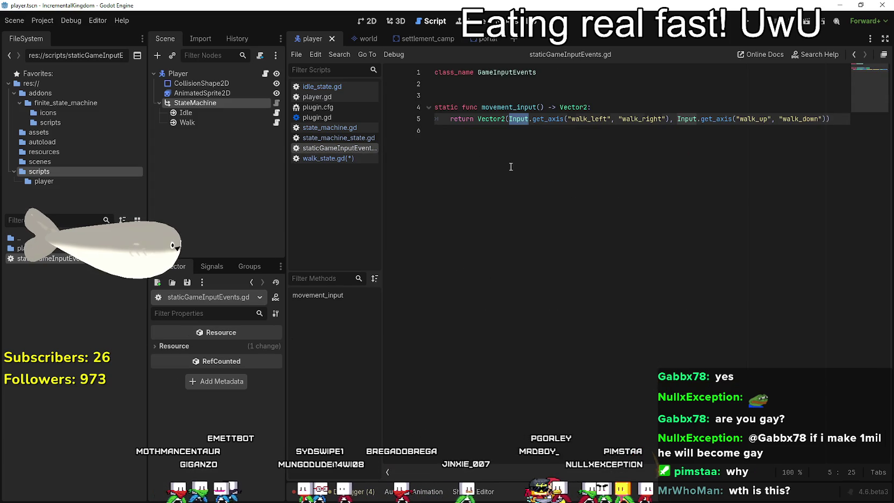
- Paste the is_movement_input function at the script end and delete the commented print lines
click(486, 168)
key(Return)
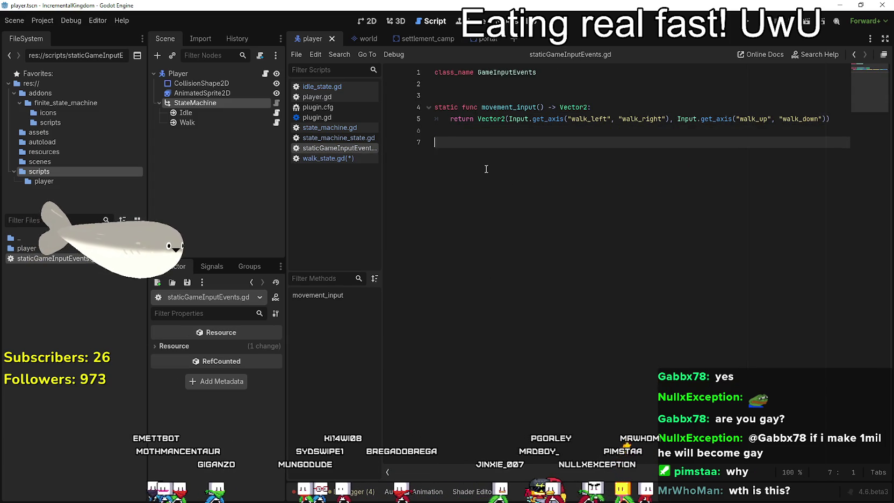
text(static func is_movement_input() -> bool: 	#print(direction) 	#print(Viewport.get_focus_owner()) 	if direction == Vector2.ZERO: 		return false 	else: 		return true)
click(579, 165)
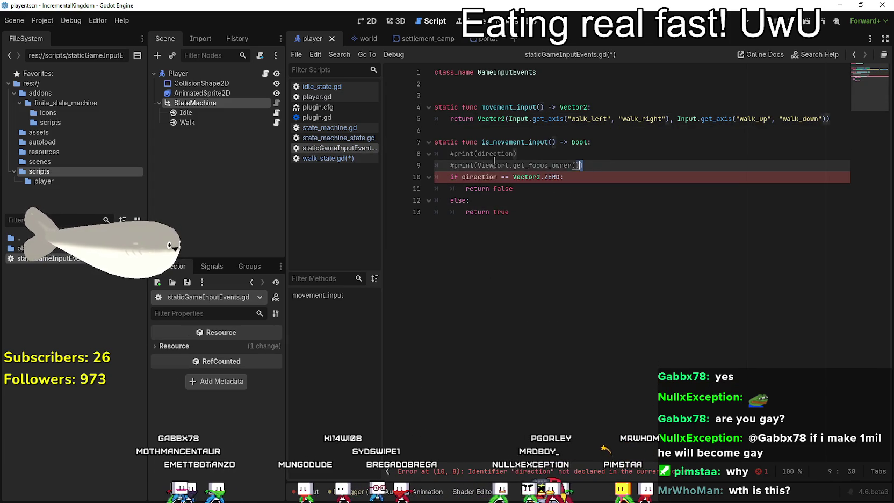
key(shift+Home)
key(shift+Up)
key(BackSpace)
key(BackSpace)
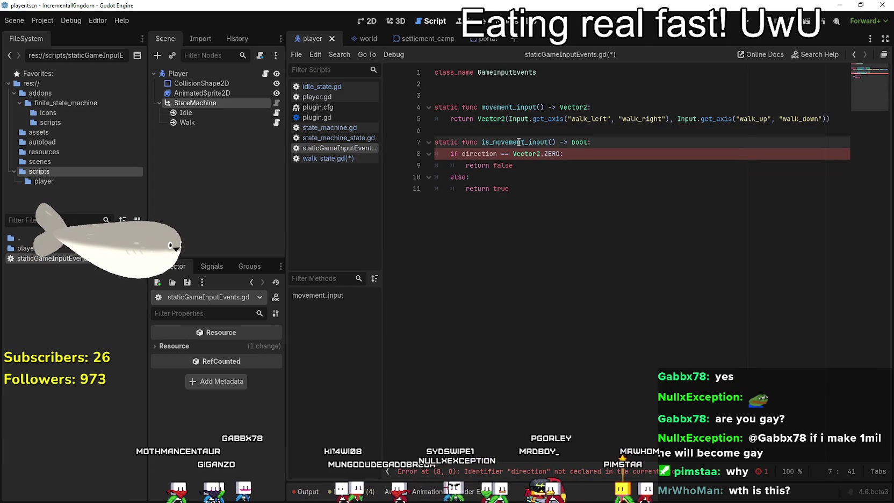
- Declare 'static var direction: Vector2 = Vector2.ZERO' on line 3
double_click(473, 156)
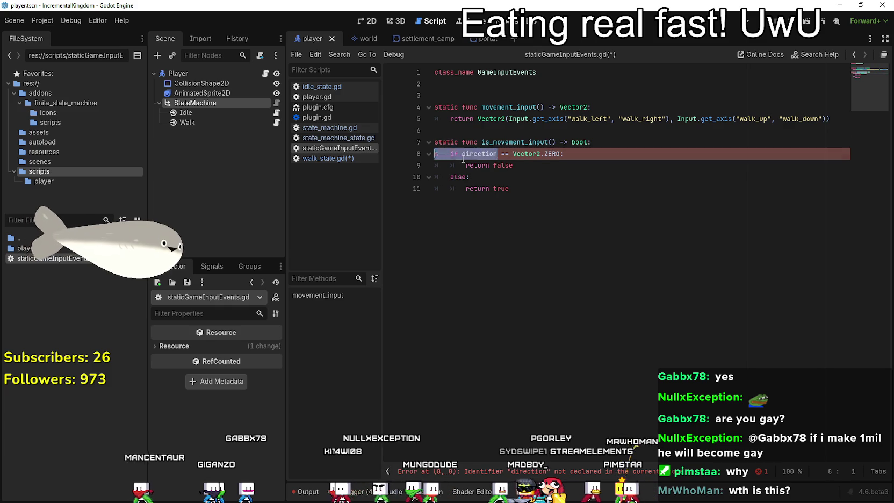
shift+click(492, 161)
double_click(491, 154)
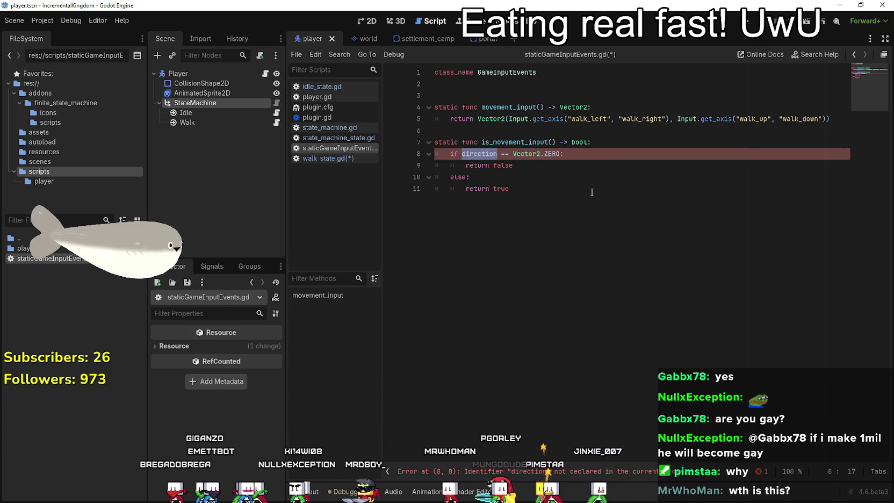
click(524, 94)
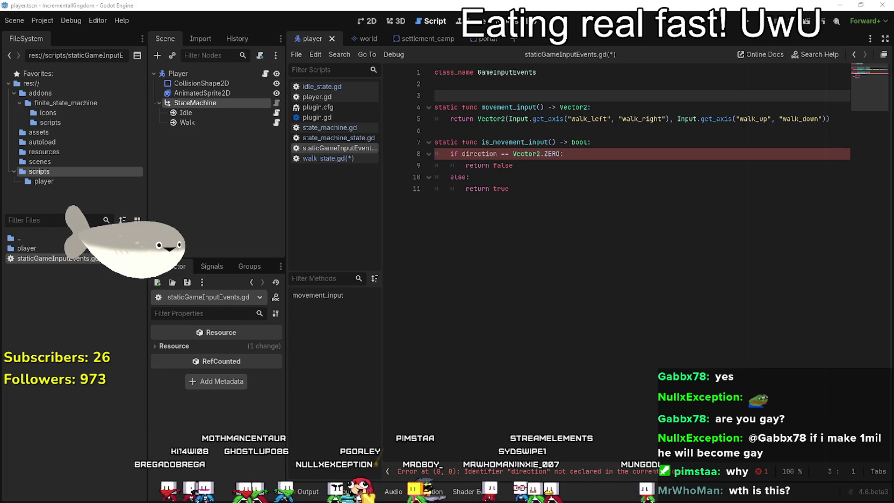
text(static var direction: Vector2 = Vector2.ZERO)
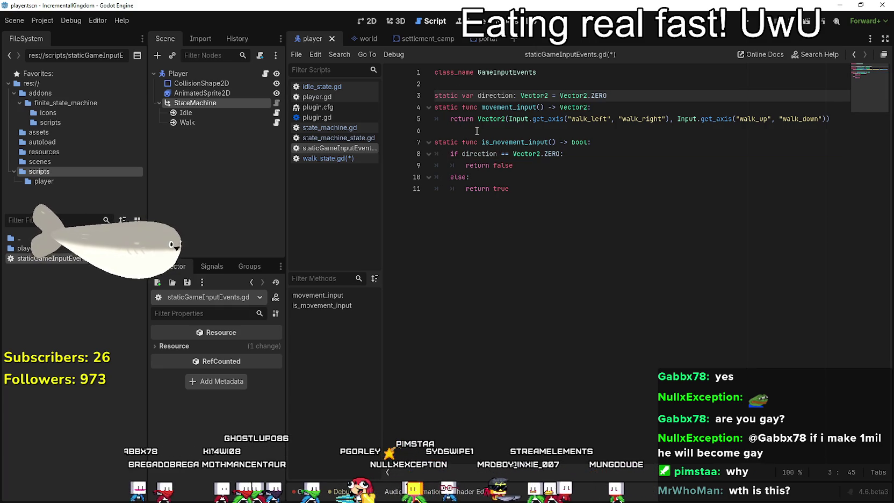
key(Return)
- Rewrite movement_input to assign 'direction =' and then 'return direction'
double_click(492, 99)
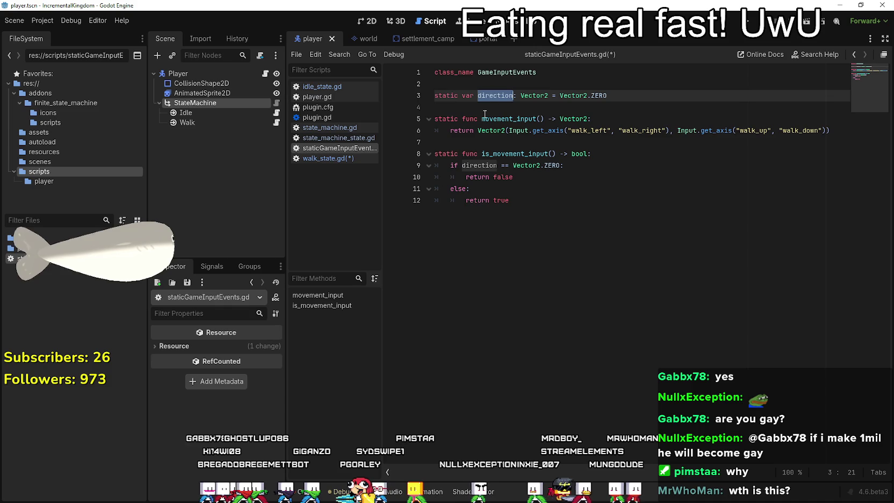
click(605, 121)
key(Return)
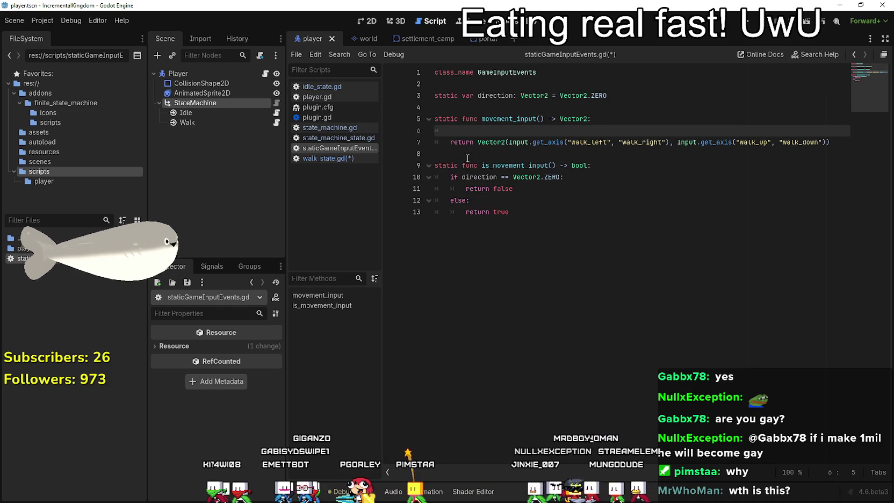
click(465, 141)
text(direction)
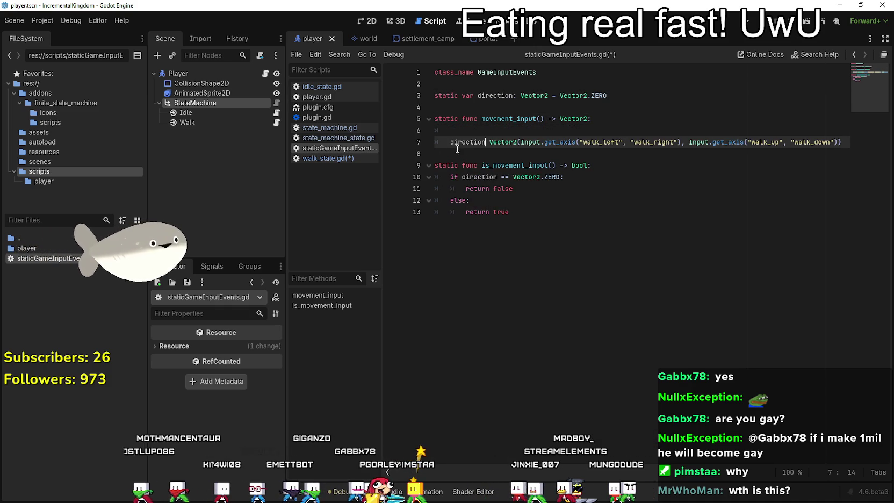
text( =)
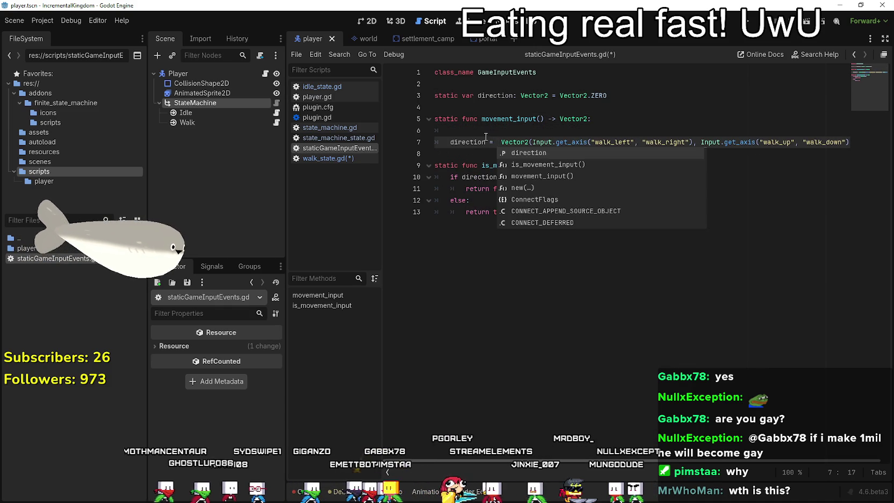
click(459, 152)
key(Tab)
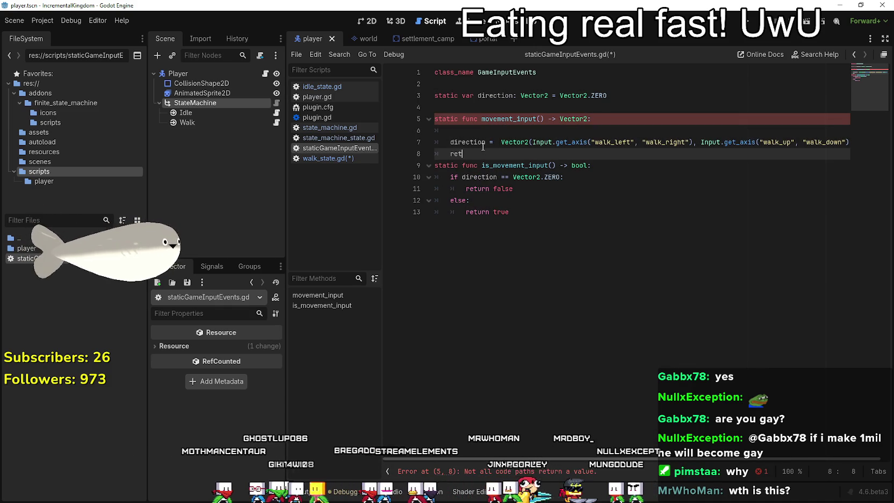
text(urn direction)
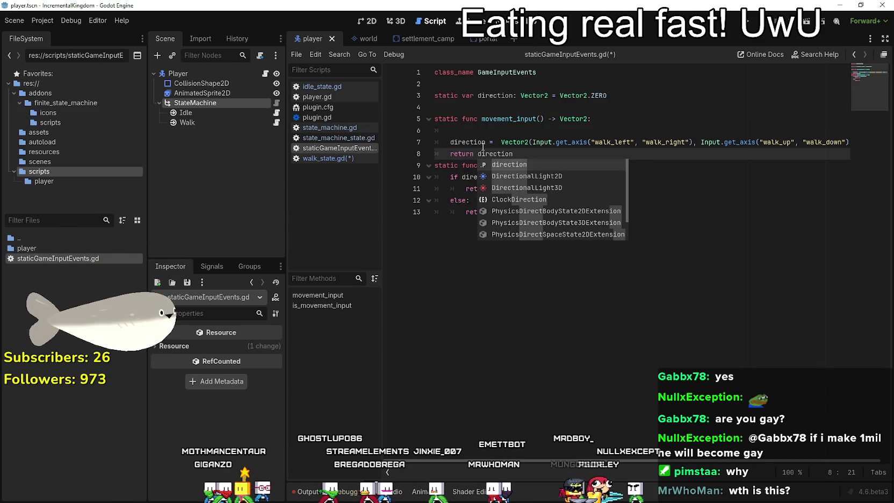
key(Escape)
key(Return)
click(493, 145)
click(464, 134)
key(BackSpace)
- Remove the else: line so return true follows the if, and save the script
click(454, 152)
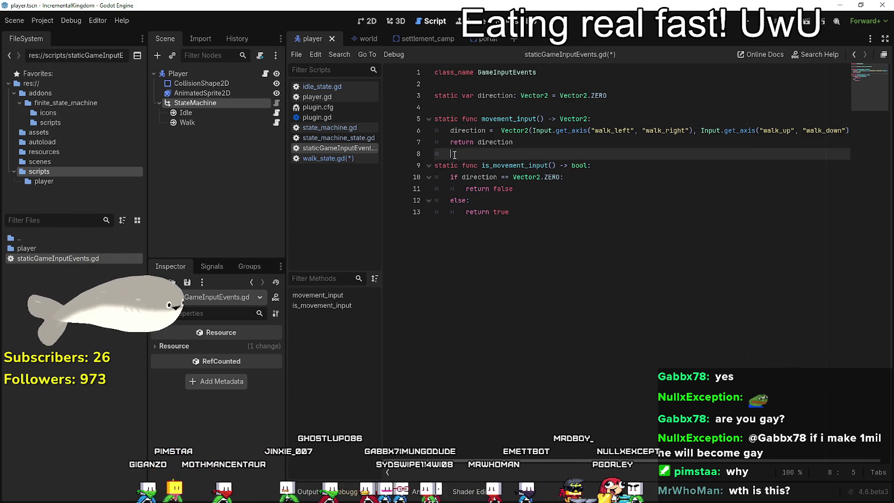
click(542, 200)
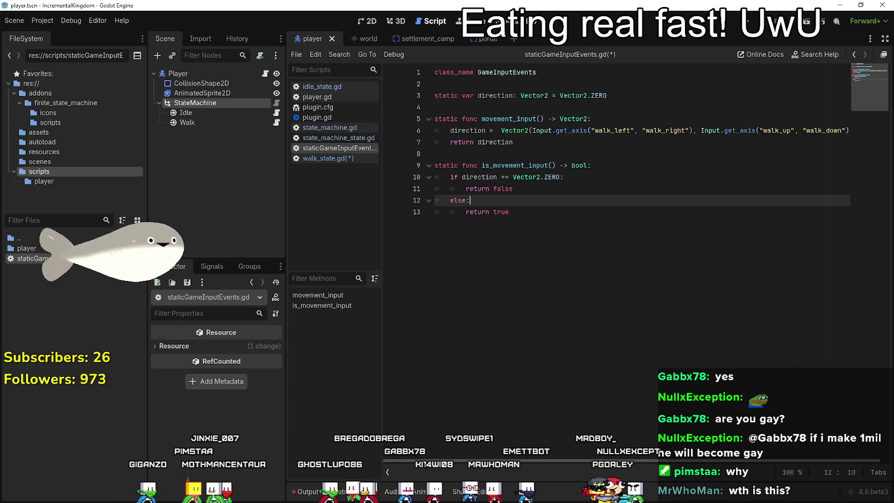
click(541, 246)
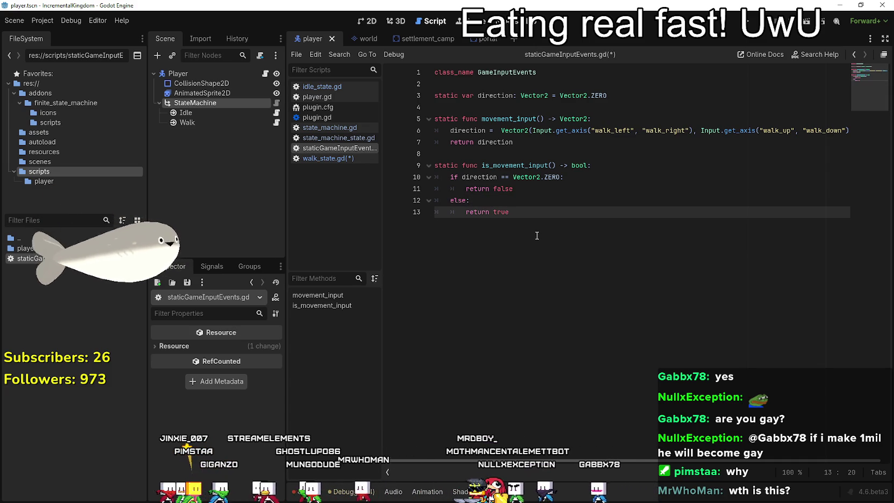
drag(477, 200, 424, 197)
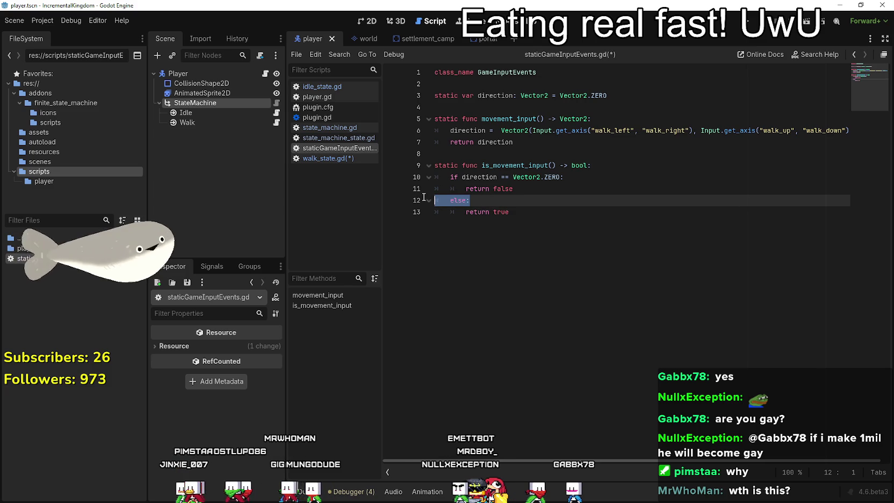
key(Delete)
key(Delete)
key(shift+Tab)
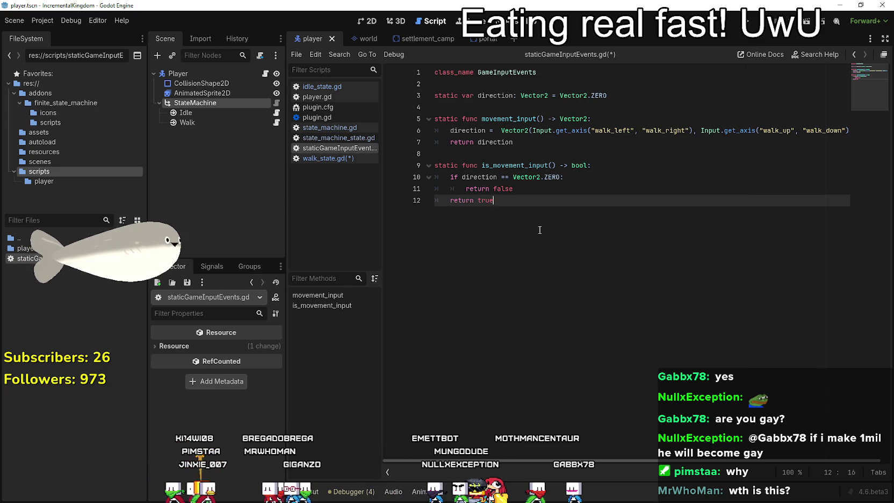
key(ctrl+s)
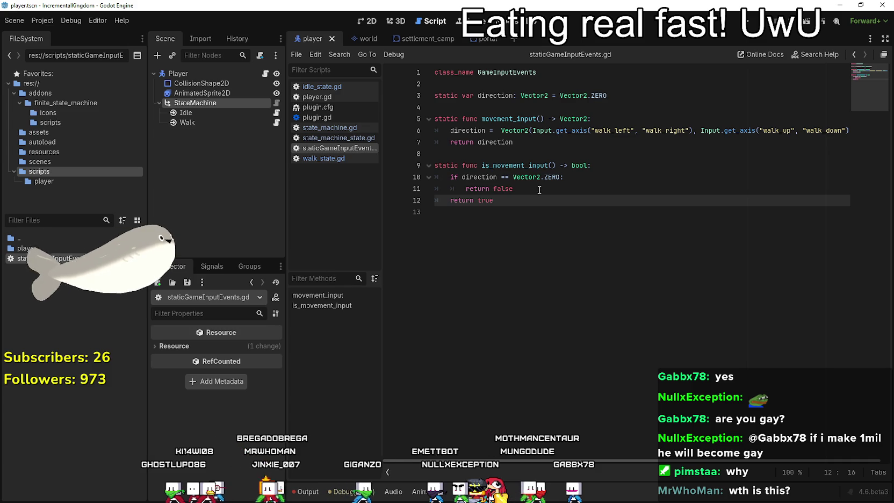
- Complete the condition 'if !GameInputEvents.is_movement_input():' in walk_state.gd
click(276, 122)
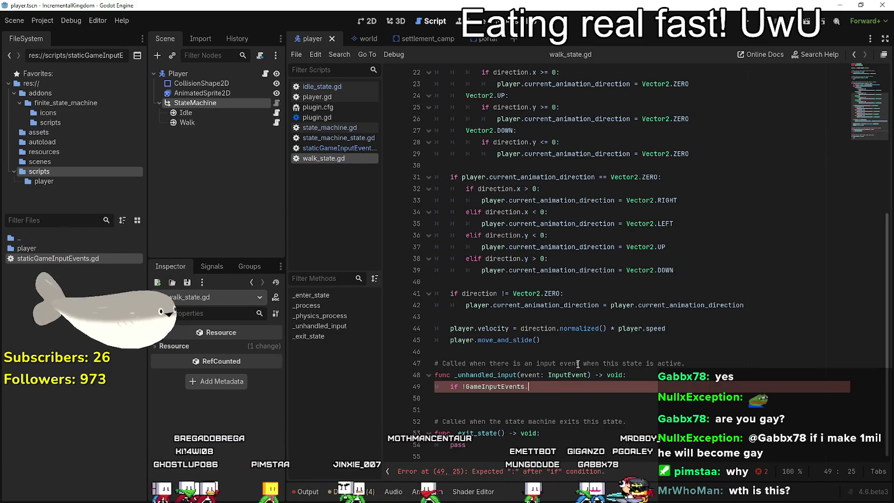
text(is)
key(Return)
text(:)
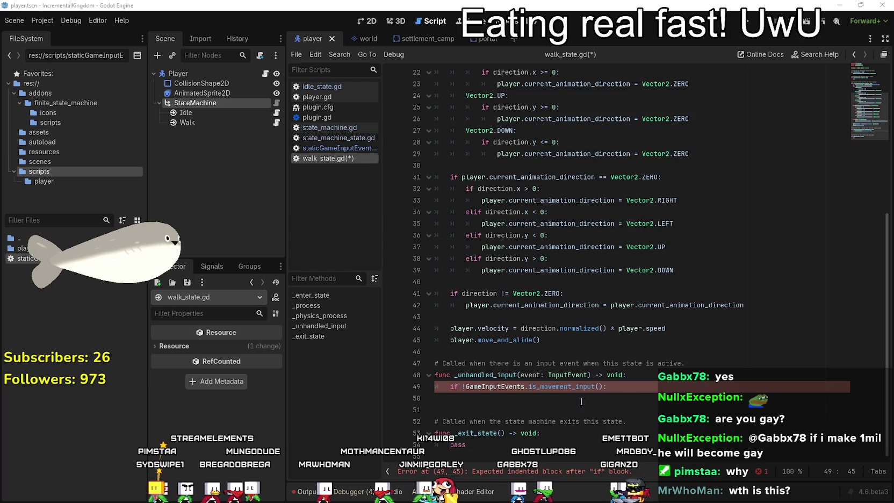
- Add 'get_state_machine().current_state =' on the indented line under the if
key(Return)
text(ge)
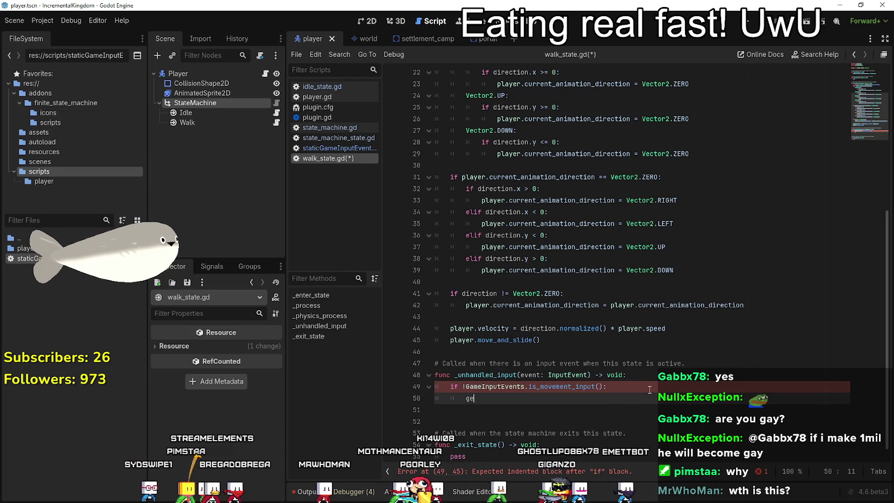
text(t)
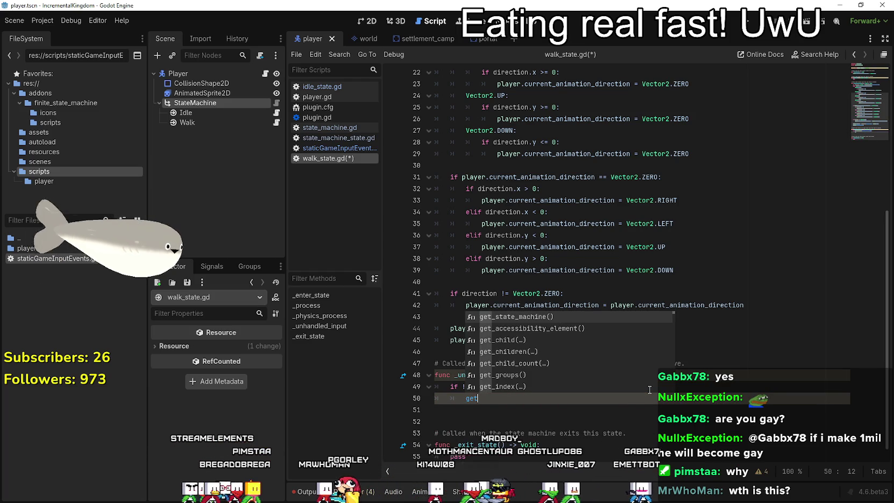
key(Return)
text(c)
key(Return)
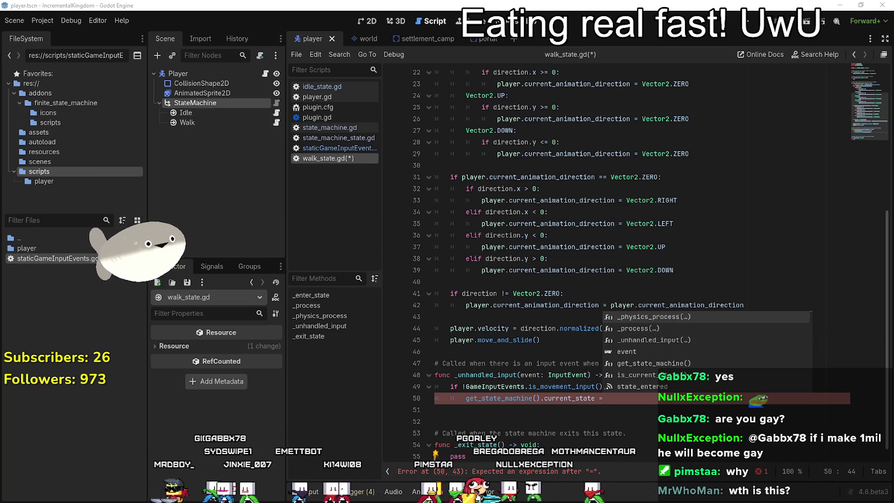
- Glance at the Codeberg reference walk code, then return to walk_state.gd
key(alt+Tab)
click(129, 334)
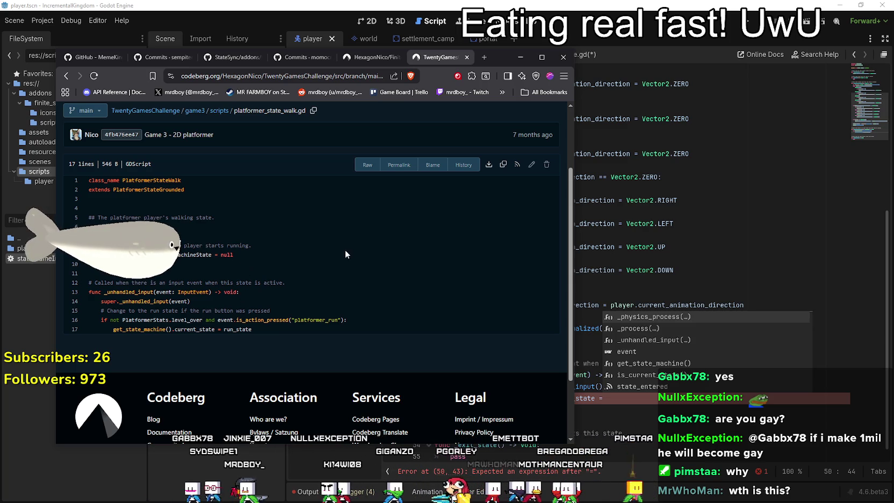
click(679, 288)
scroll(537, 215, up, 6)
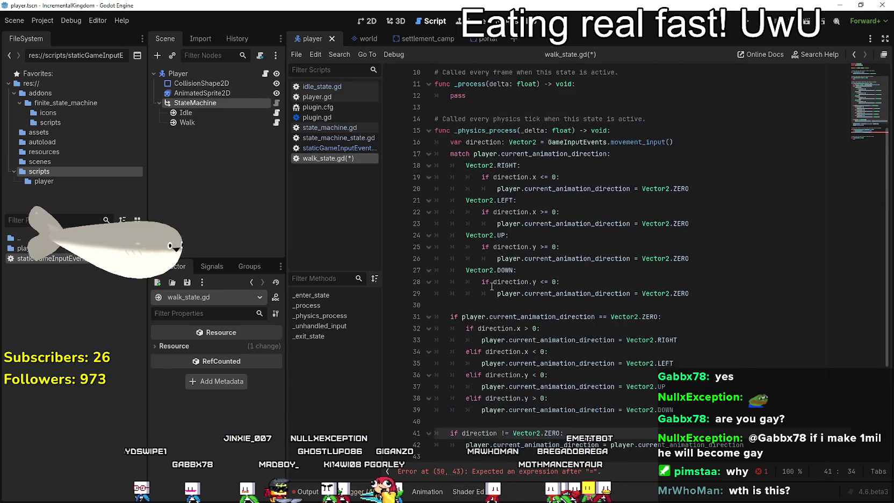
click(462, 109)
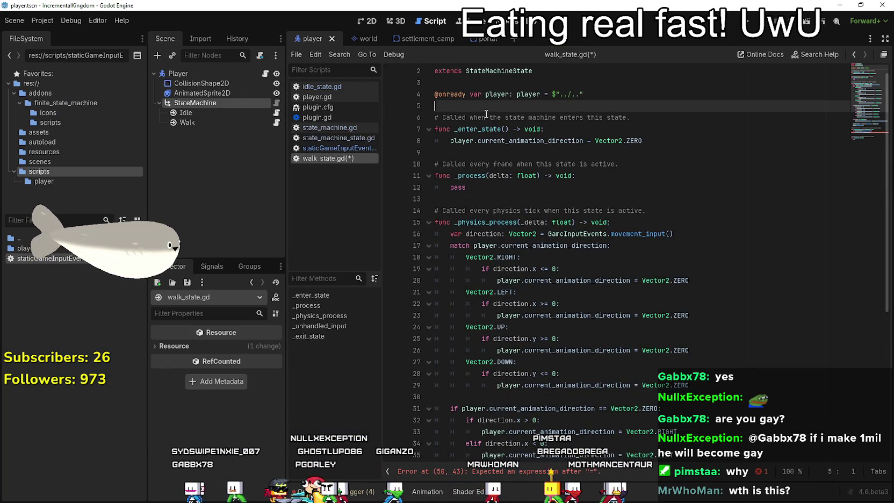
key(Return)
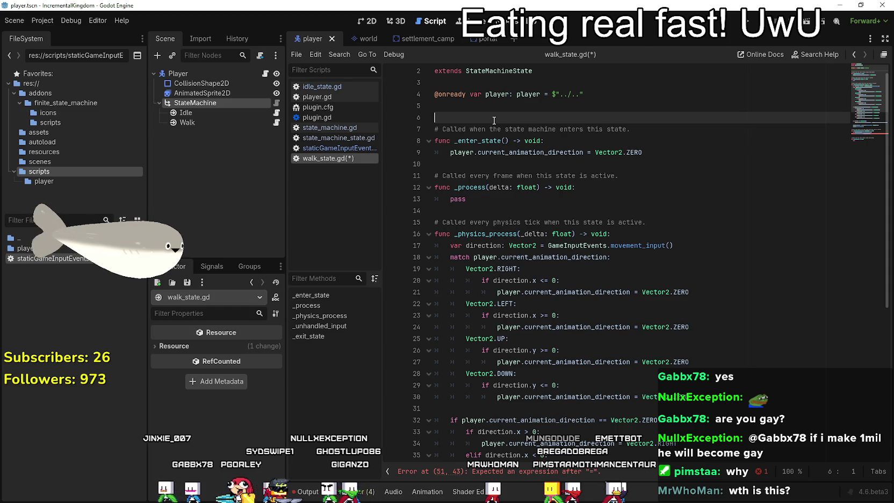
drag(186, 113, 500, 123)
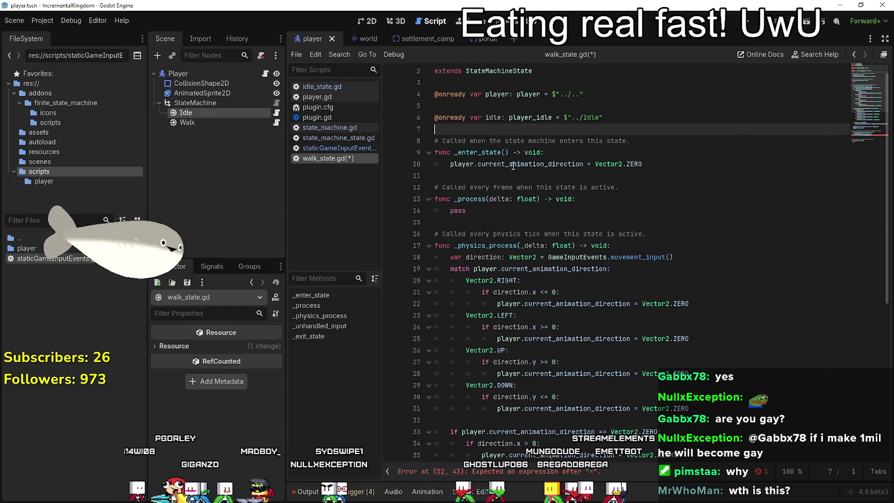
- Fix the spacing of the 'current_state = idle' assignment, then open idle_state.gd
scroll(591, 268, down, 8)
click(628, 390)
click(602, 386)
click(606, 400)
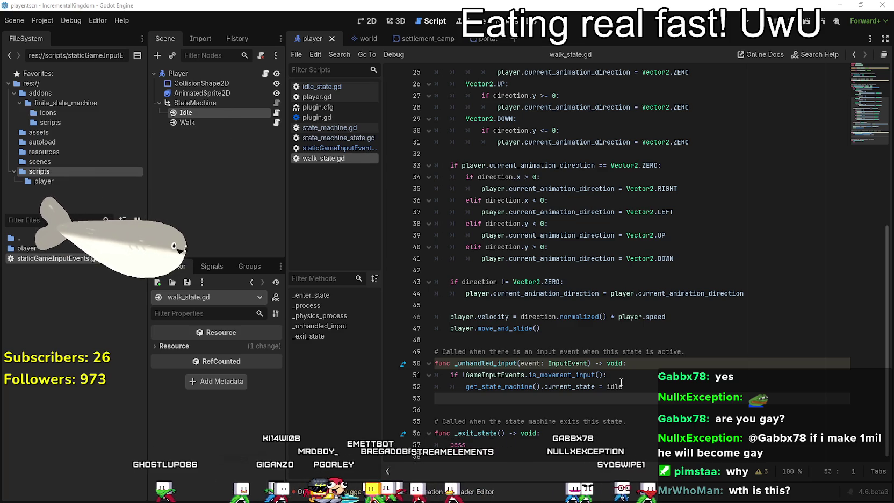
double_click(500, 375)
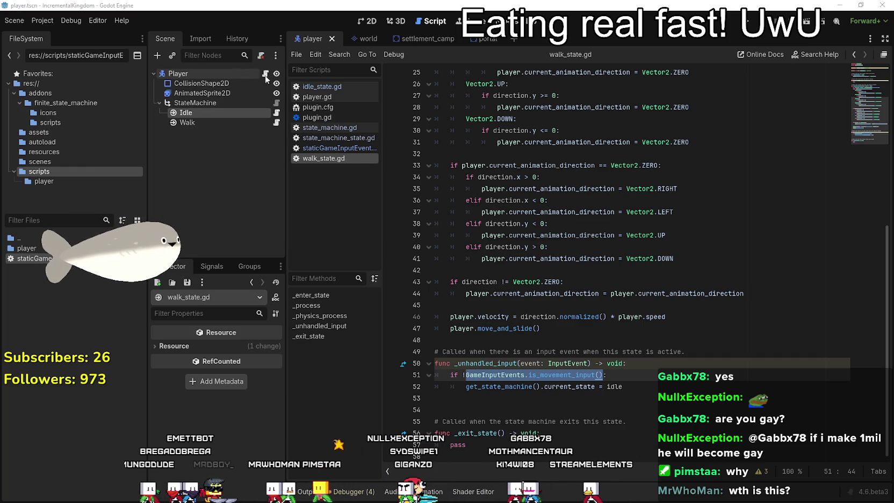
click(276, 112)
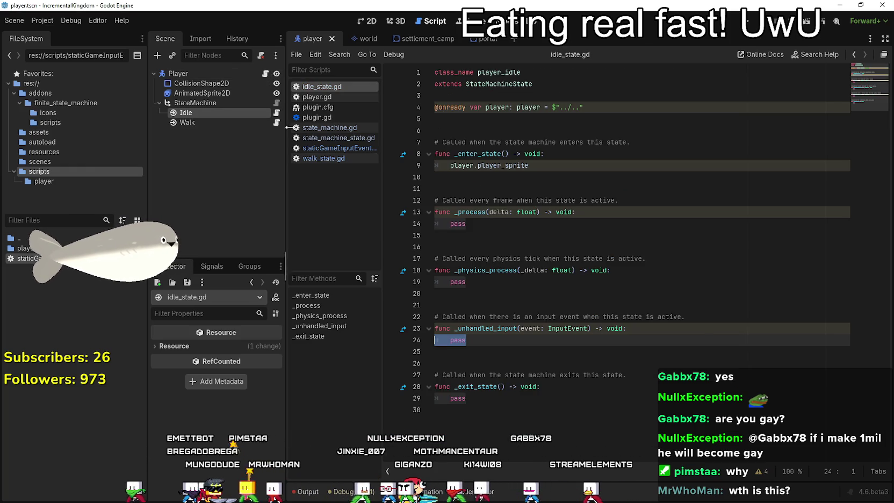
- Copy the movement-check lines 51–52 from walk_state.gd over pass in idle_state.gd's input handler
click(534, 300)
double_click(452, 340)
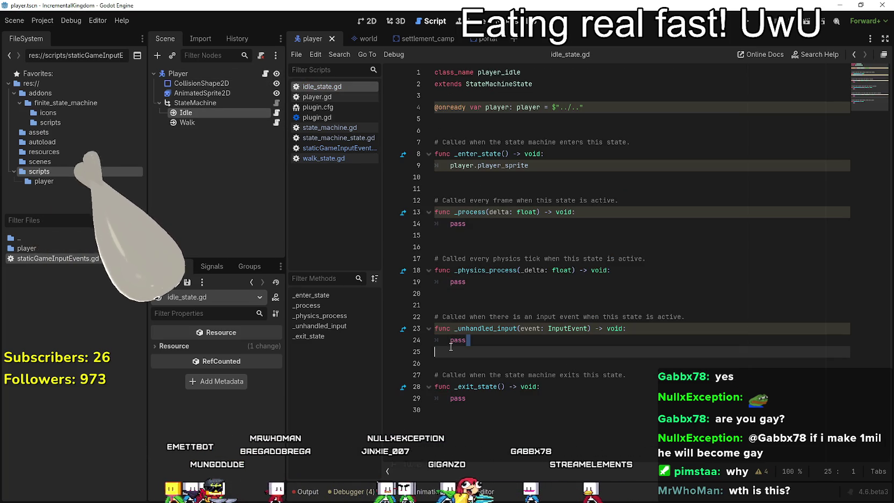
key(shift+Home)
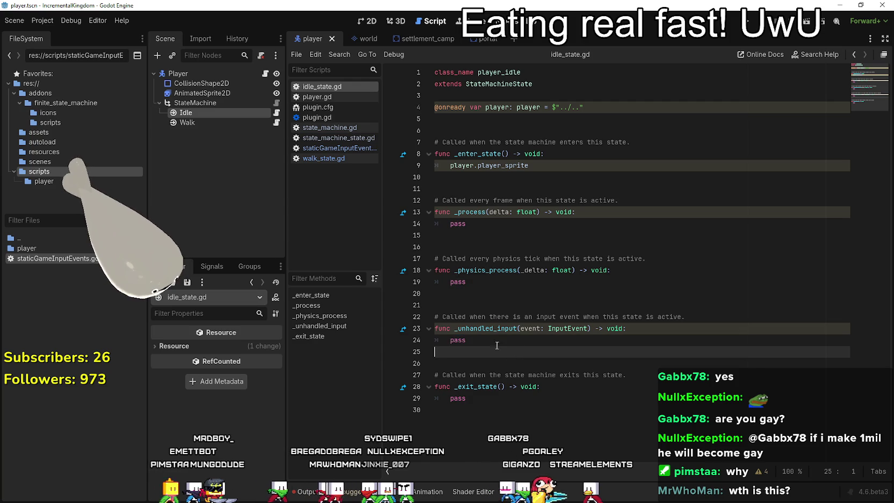
click(276, 122)
click(522, 409)
click(522, 394)
drag(522, 393, 440, 372)
key(ctrl+c)
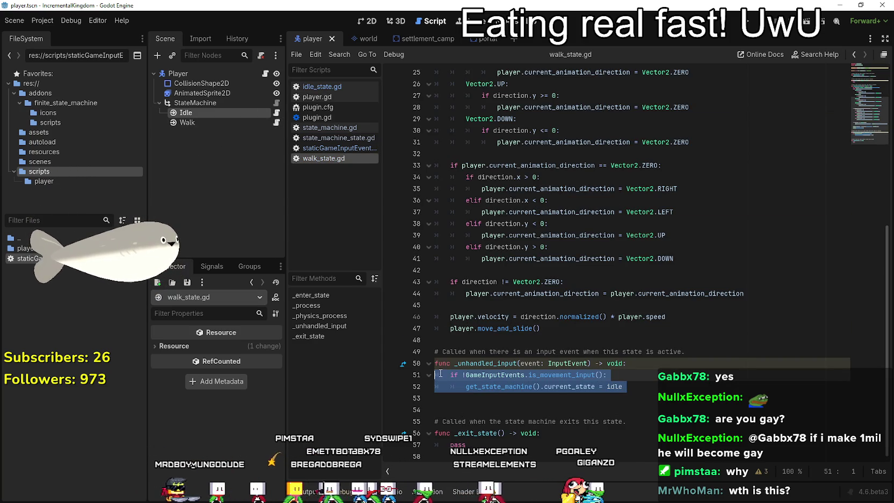
click(276, 112)
key(ctrl+v)
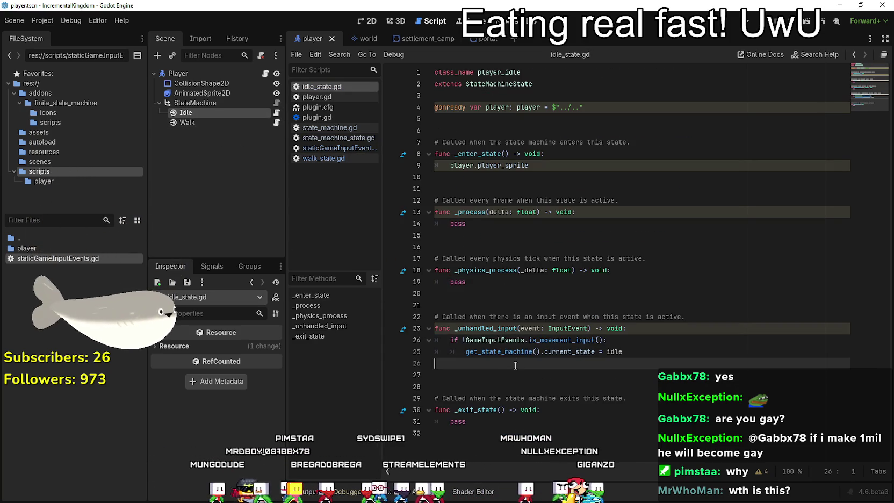
- Remove the '!' negation from the pasted condition on line 24
click(461, 340)
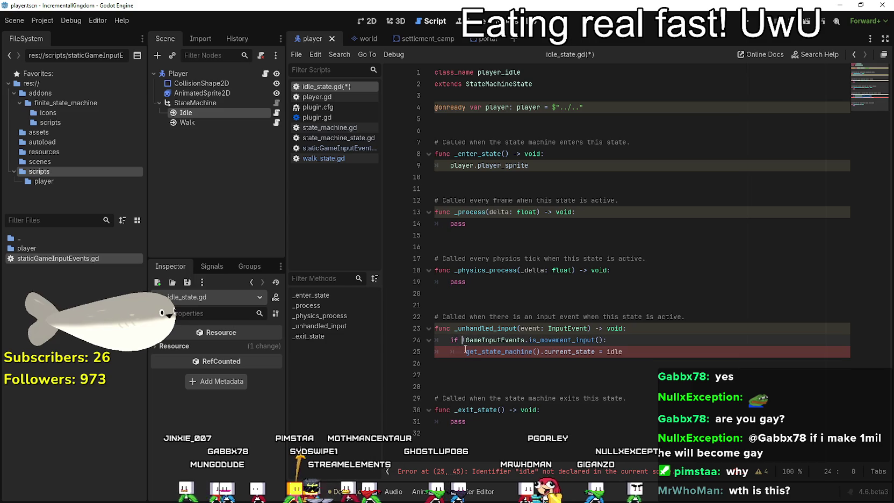
key(BackSpace)
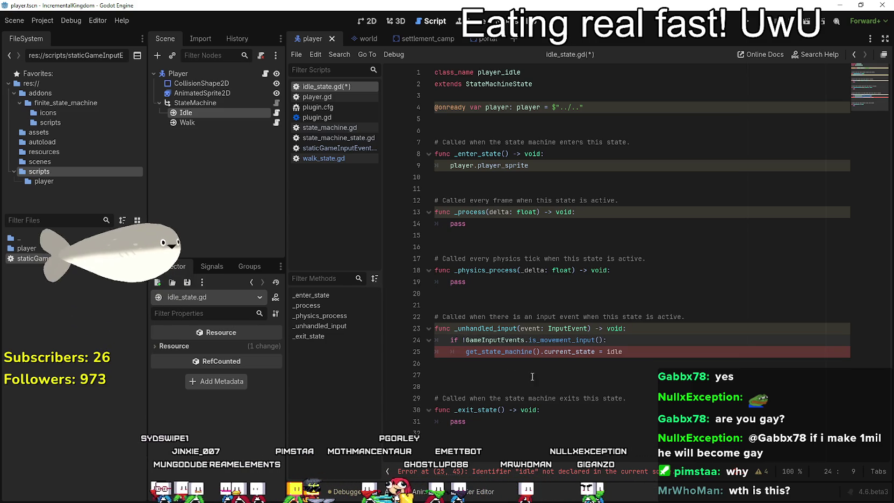
key(Delete)
drag(623, 351, 465, 354)
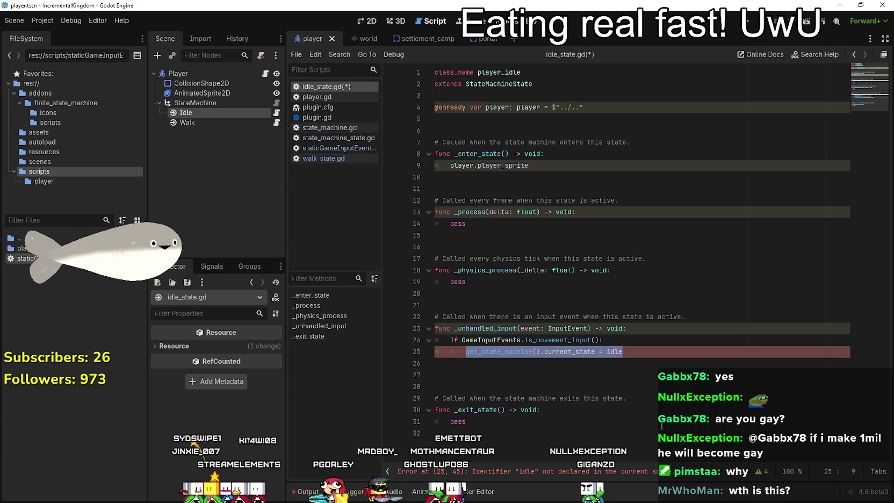
key(End)
- Add a Walk node reference, change the assignment to 'current_state = walk', and save
click(462, 121)
mouse_move(187, 122)
mouse_down()
mouse_move(515, 120)
mouse_move(508, 120)
mouse_up()
click(493, 118)
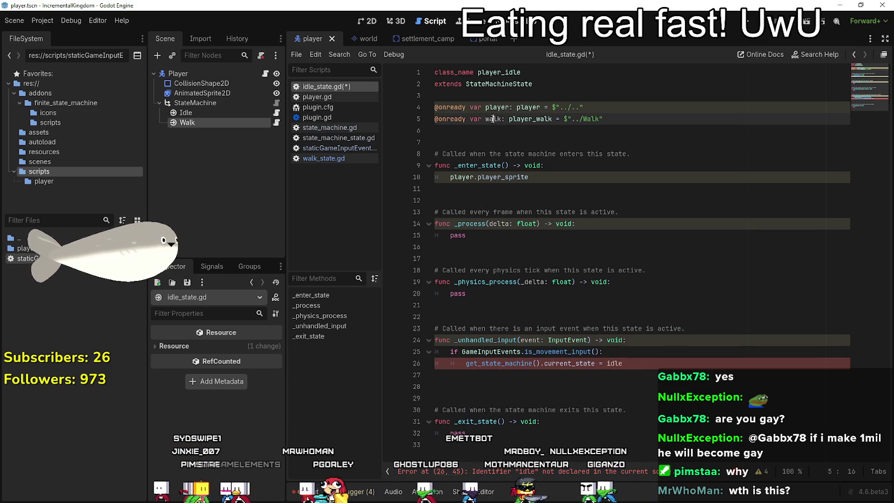
double_click(614, 363)
text(walk)
click(526, 375)
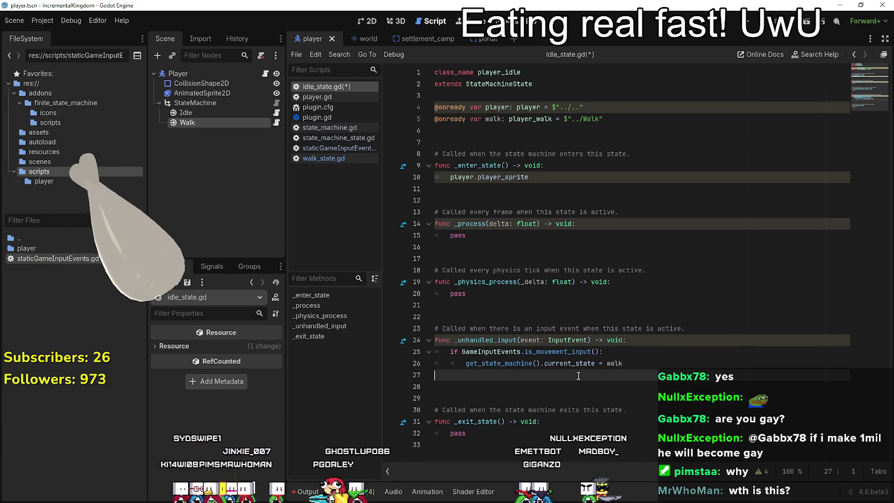
key(Down)
key(BackSpace)
key(ctrl+s)
- Empty the enter-state function body, leaving pass, and save
click(527, 317)
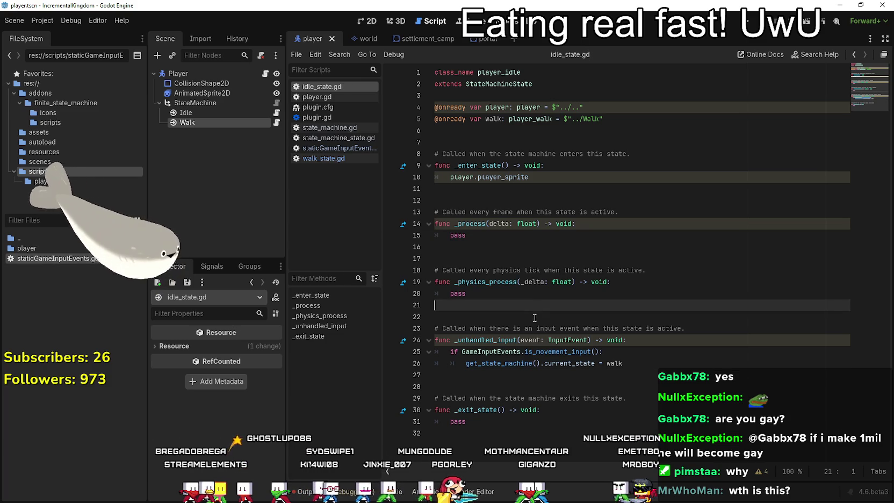
click(578, 183)
key(shift+Up)
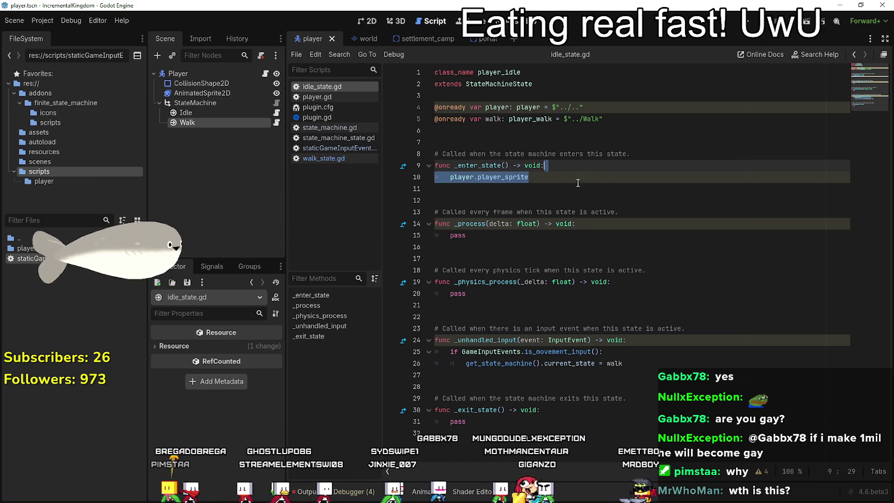
key(shift+Down)
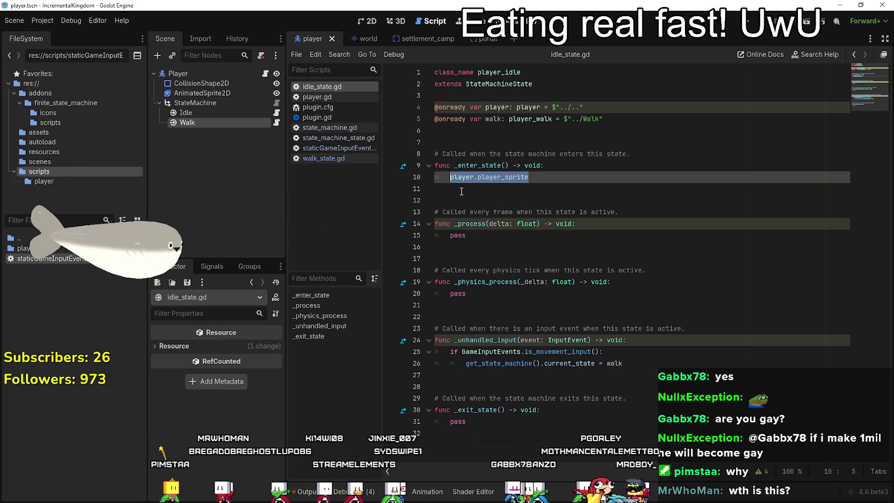
key(BackSpace)
key(BackSpace)
key(BackSpace)
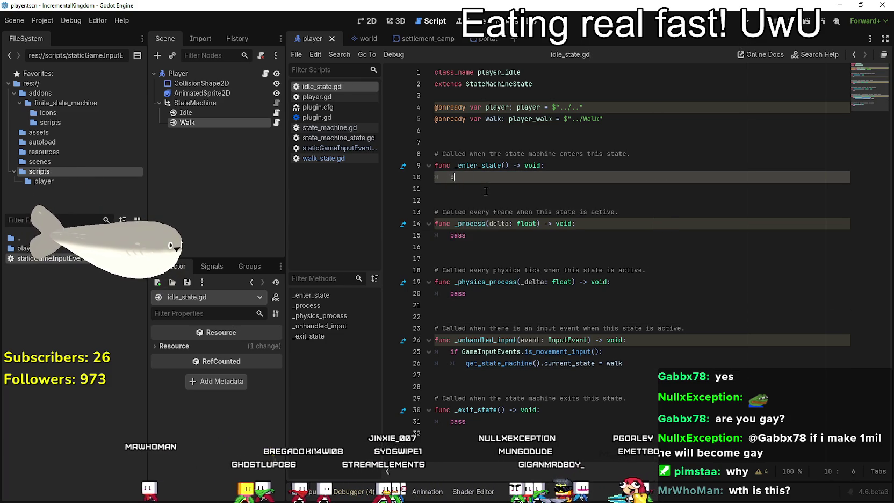
key(ctrl+s)
- Inspect the player reference declaration on line 4 and the Player node's options
click(570, 108)
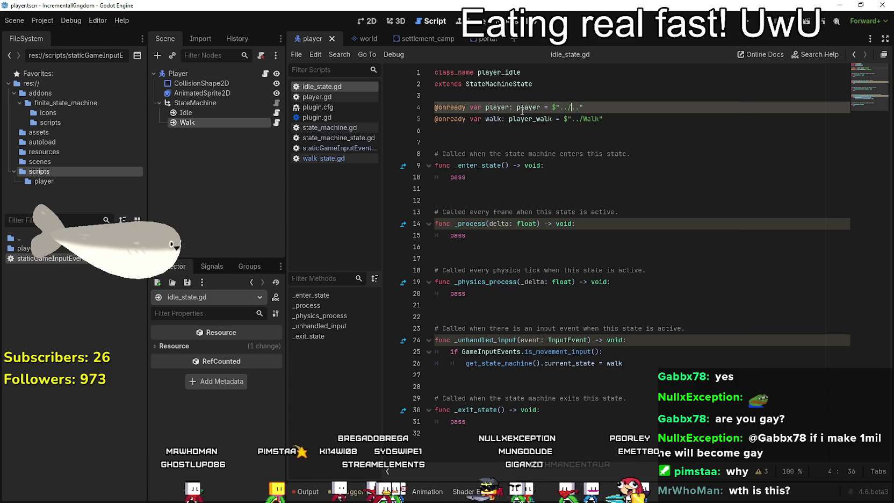
drag(459, 107, 568, 107)
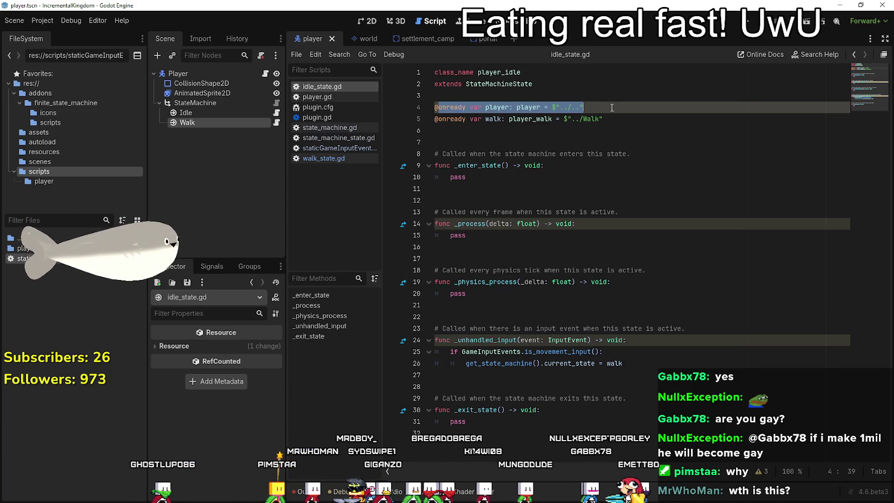
click(611, 108)
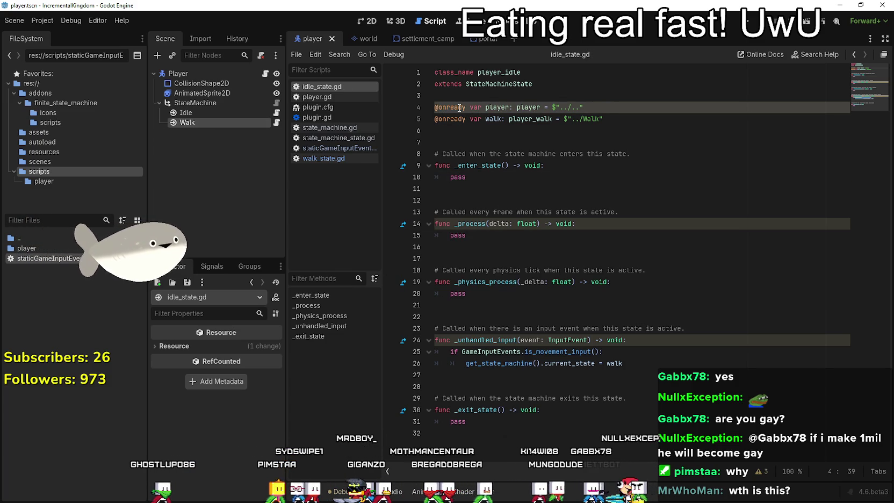
drag(460, 107, 629, 104)
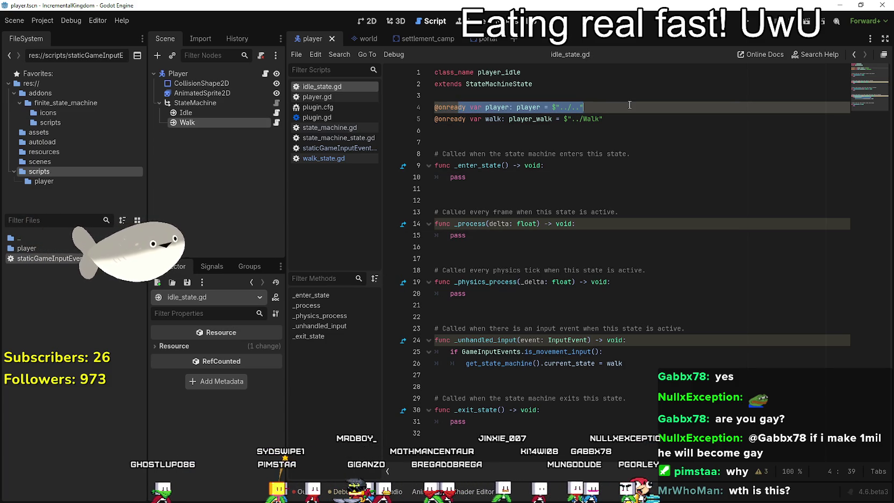
right_click(183, 74)
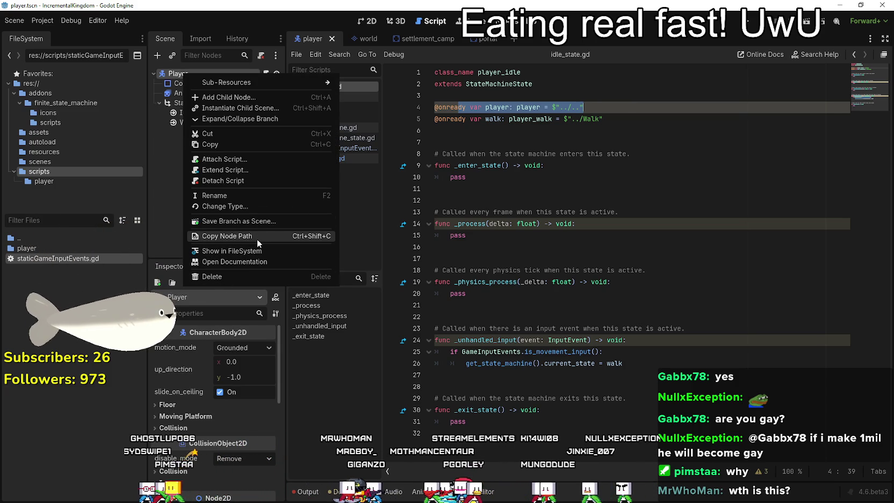
click(629, 111)
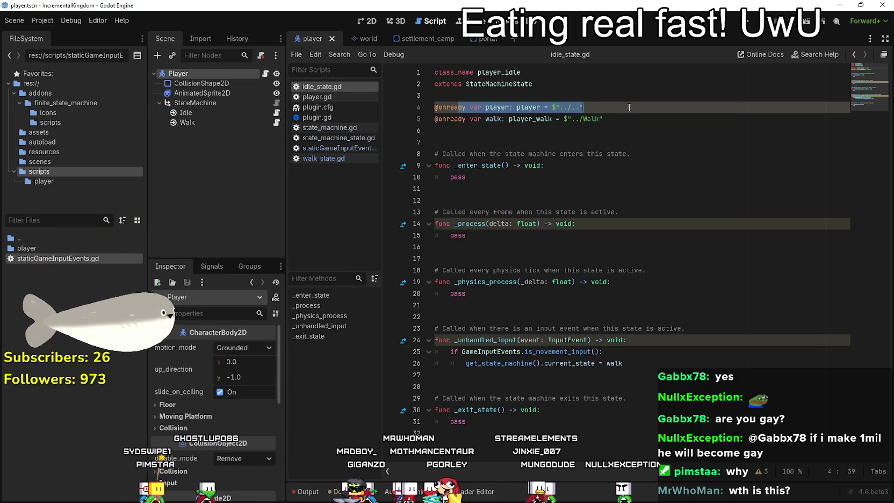
click(613, 153)
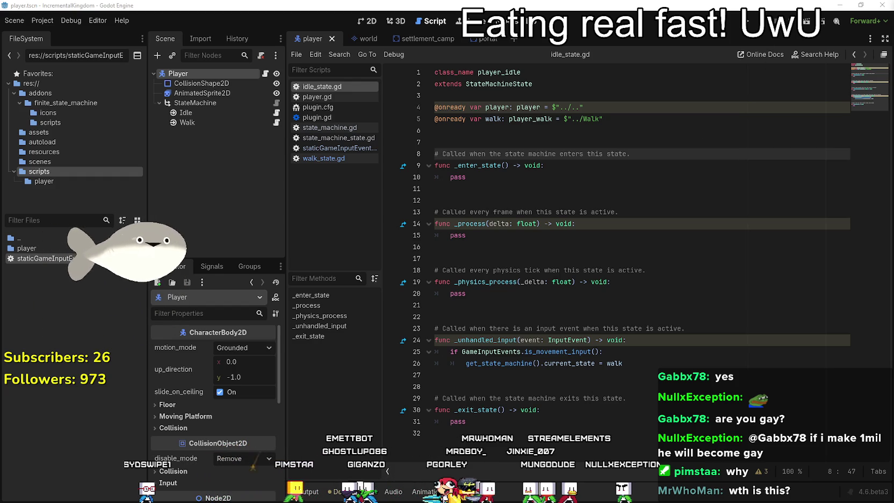
click(537, 141)
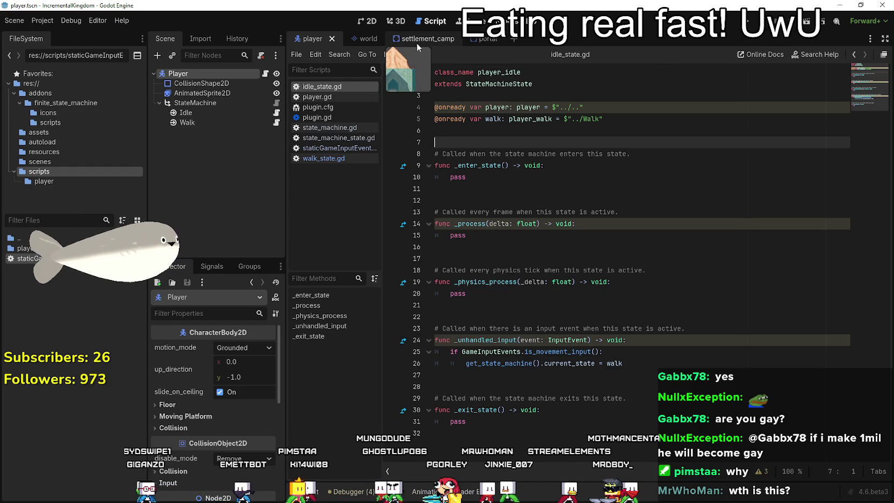
- Run the world scene with F5 to confirm it shows Idle, then stop it
click(361, 43)
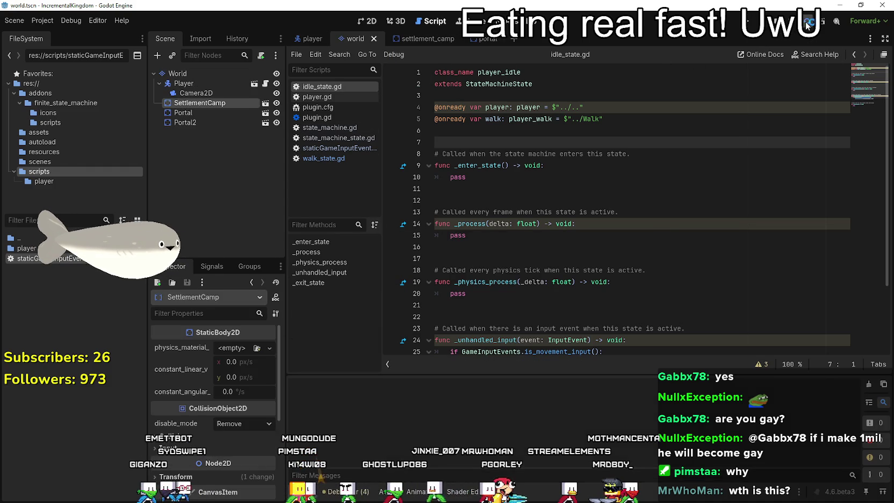
key(F5)
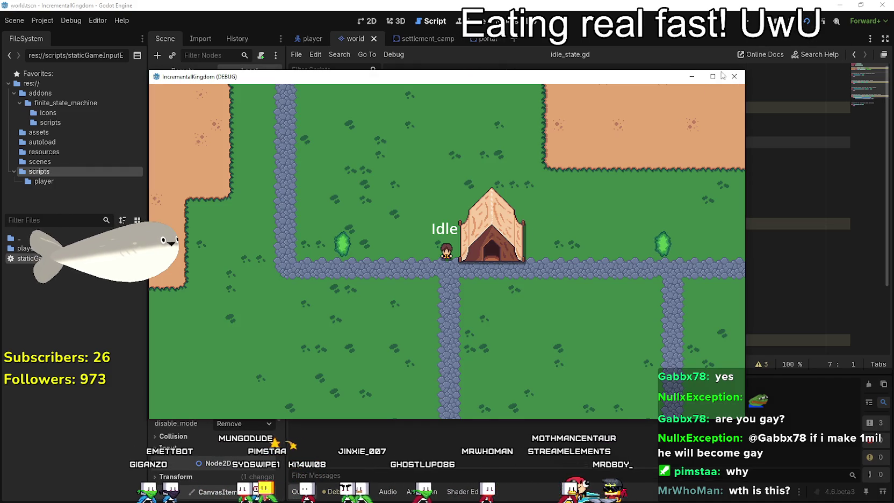
key(F8)
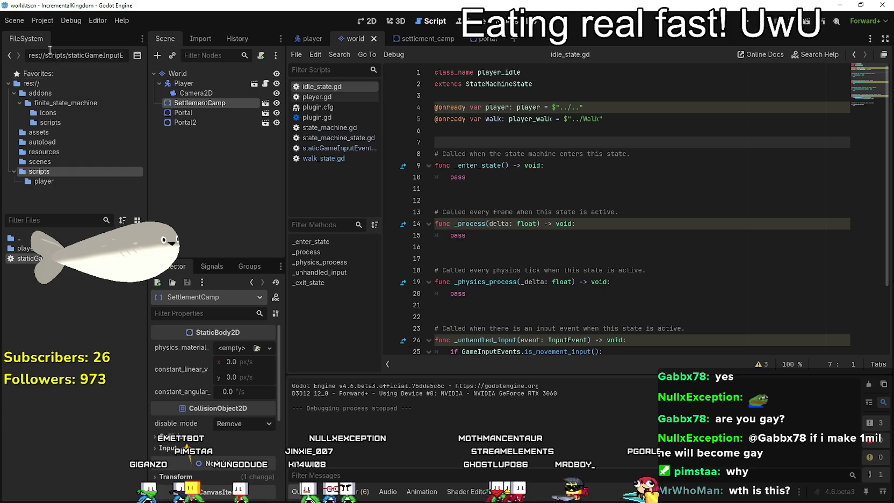
click(42, 20)
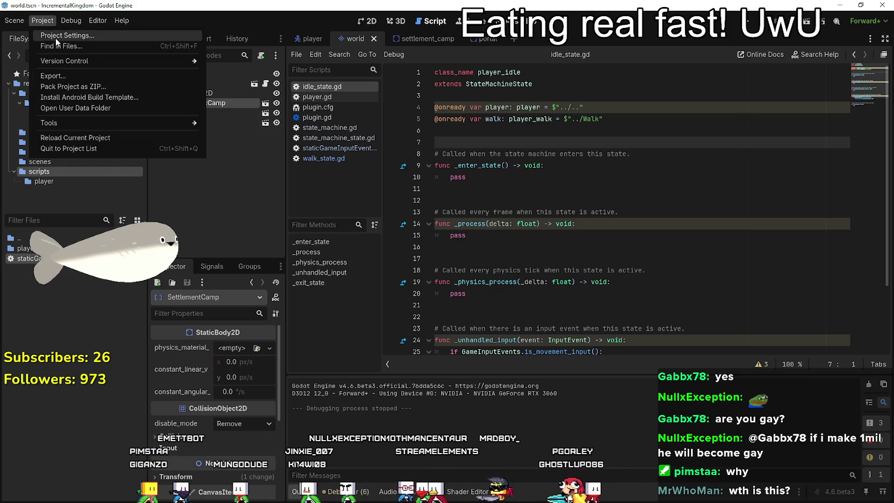
- In the Input Map, create the walk_up, walk_down, walk_left and walk_right actions
click(57, 39)
click(244, 100)
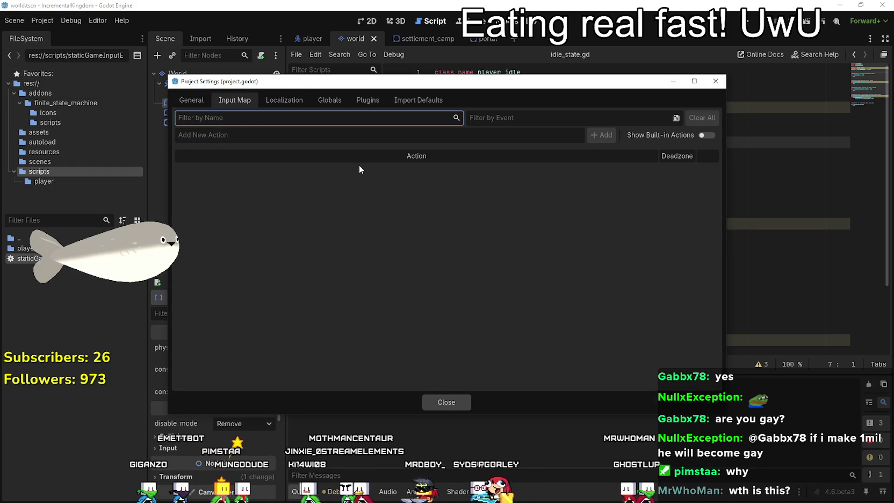
click(327, 131)
text(walk_up)
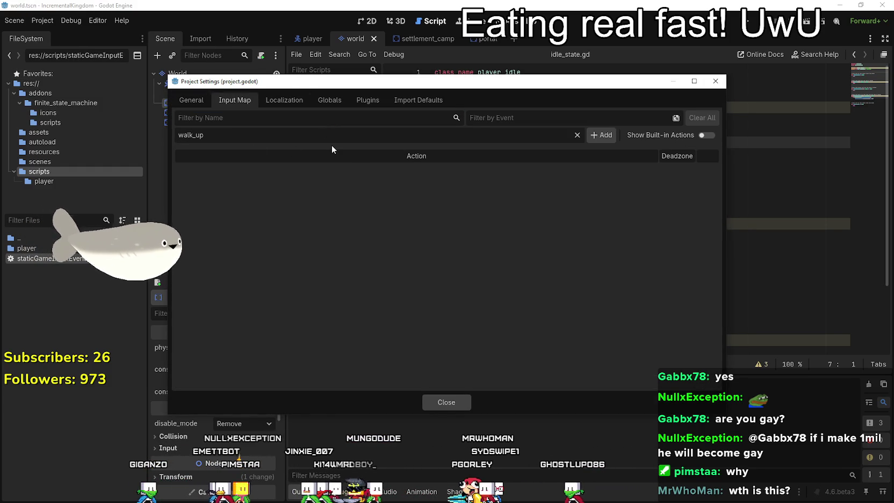
click(603, 135)
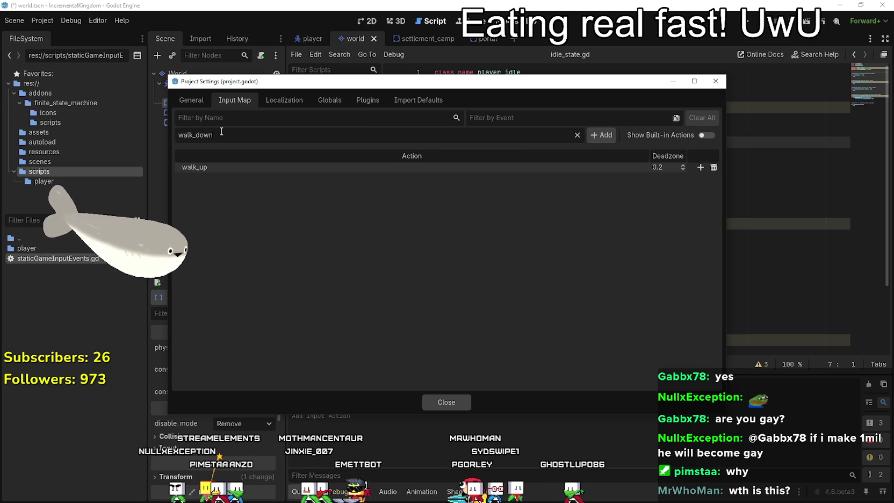
key(Return)
text(walk_left)
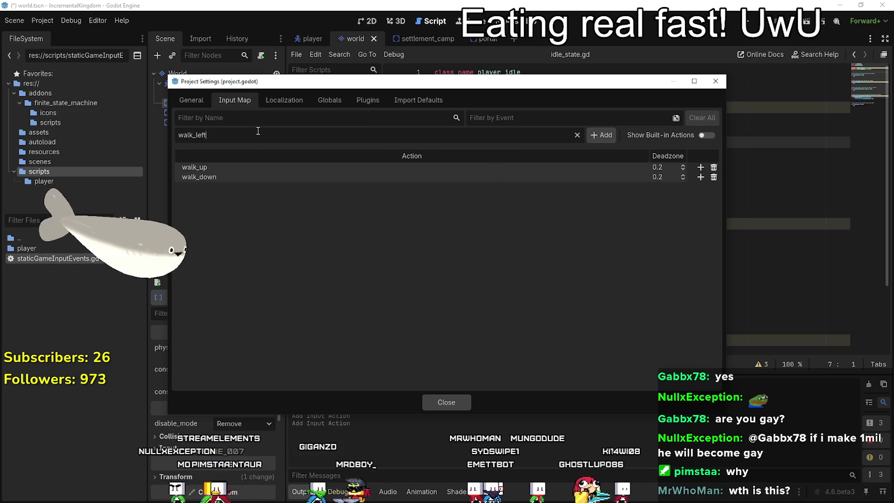
key(Return)
text(wa)
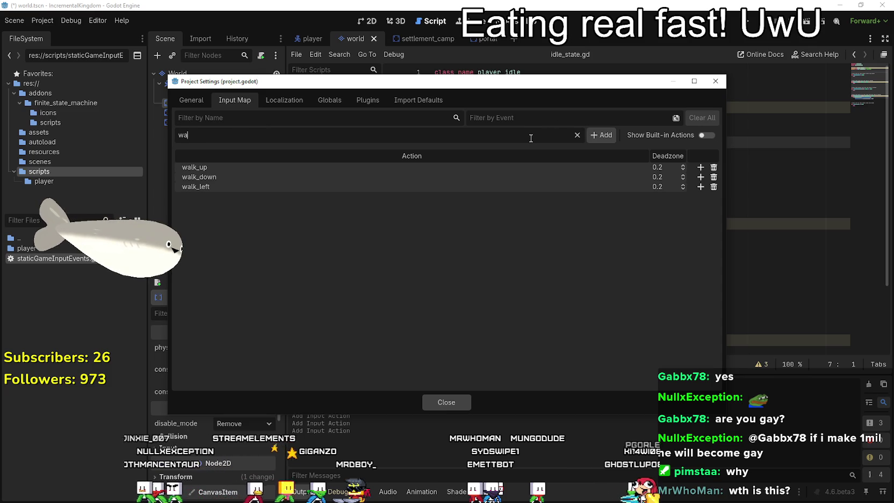
text(lt)
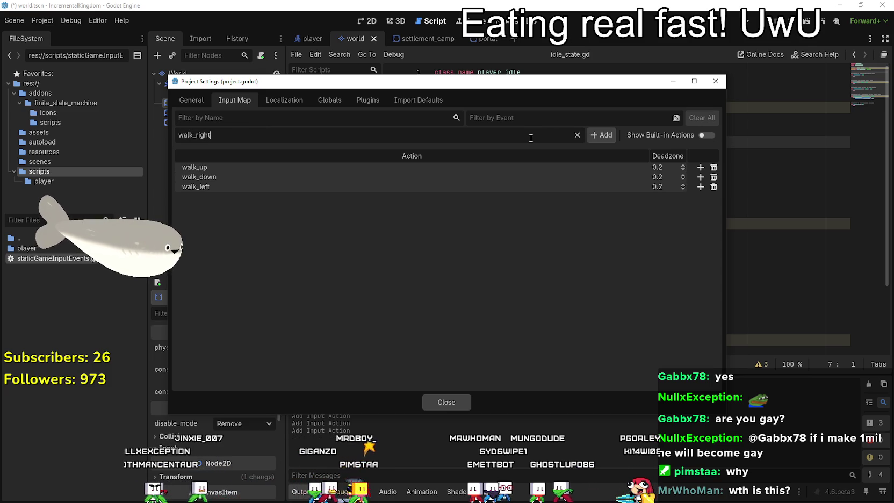
click(601, 135)
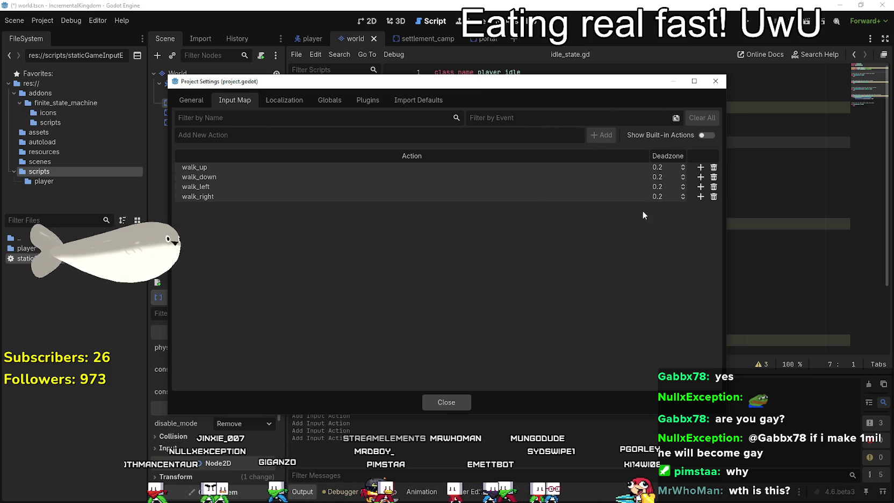
- Bind W, S, A and D to walk_up, walk_down, walk_left and walk_right, then close Project Settings
click(700, 167)
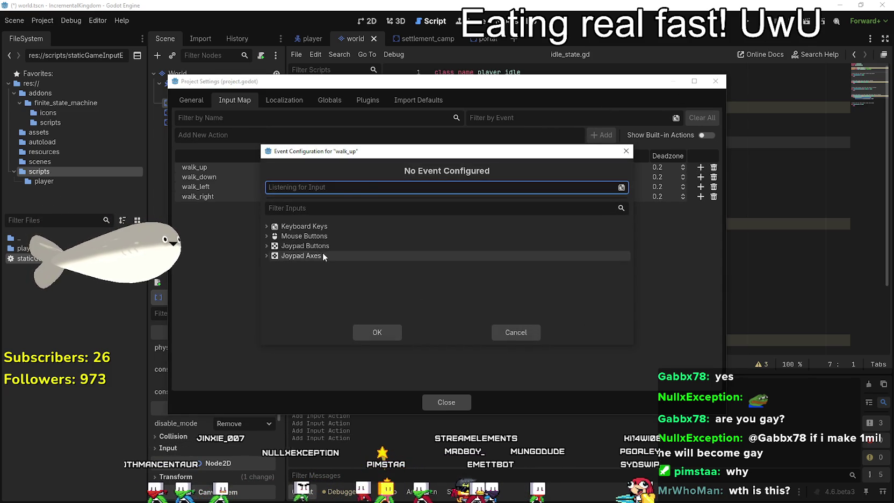
key(w)
click(376, 333)
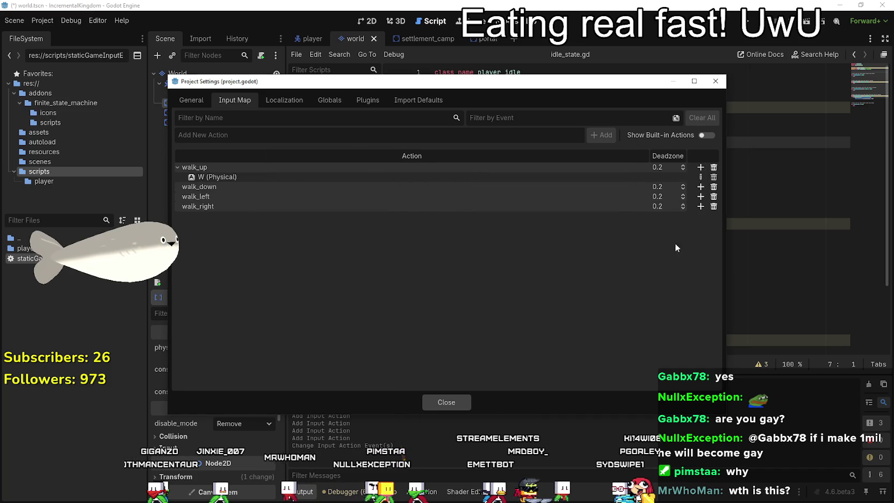
click(699, 186)
key(s)
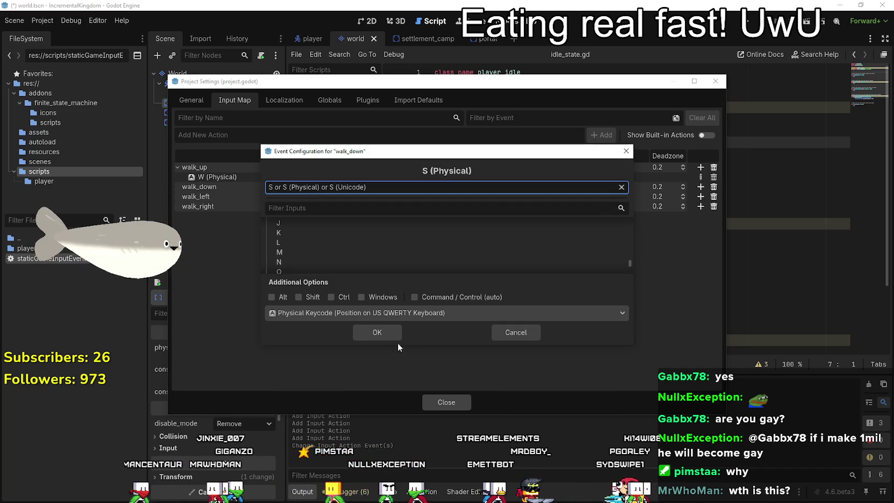
click(376, 332)
click(701, 208)
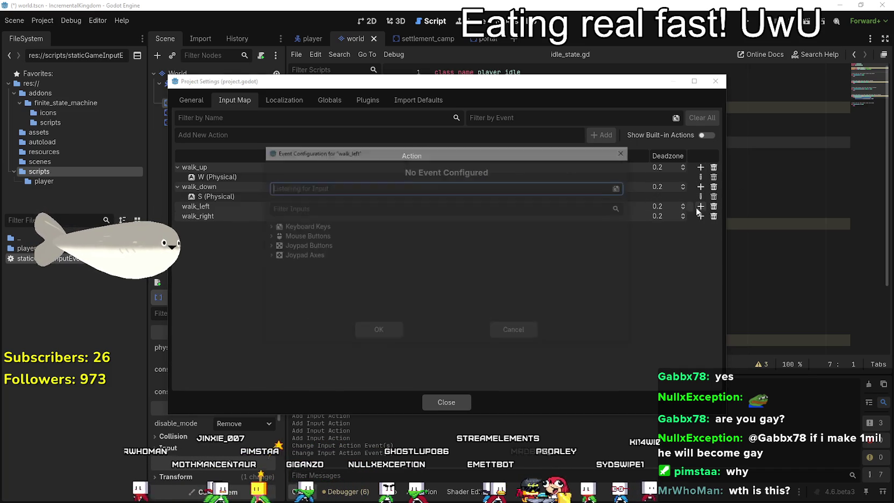
key(a)
click(388, 338)
click(699, 226)
key(d)
click(378, 337)
click(446, 401)
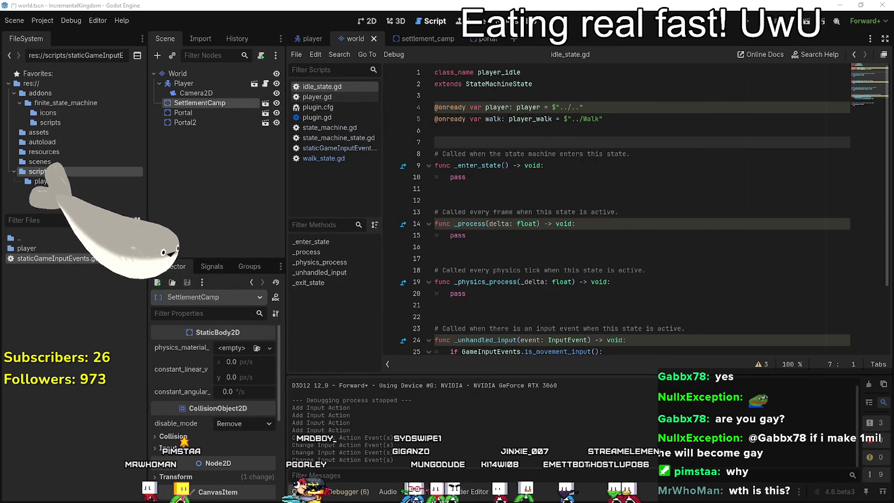
- Run the game with the current scene set as main scene, then stop it
key(F5)
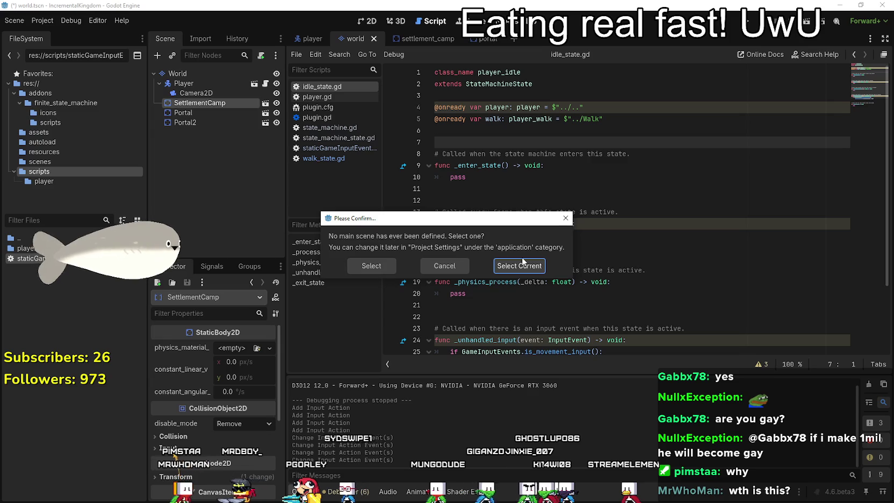
click(521, 264)
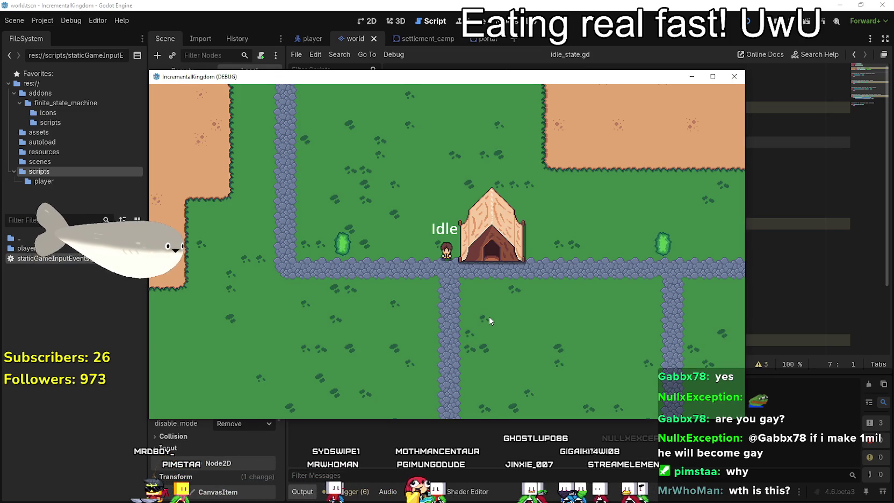
key(F8)
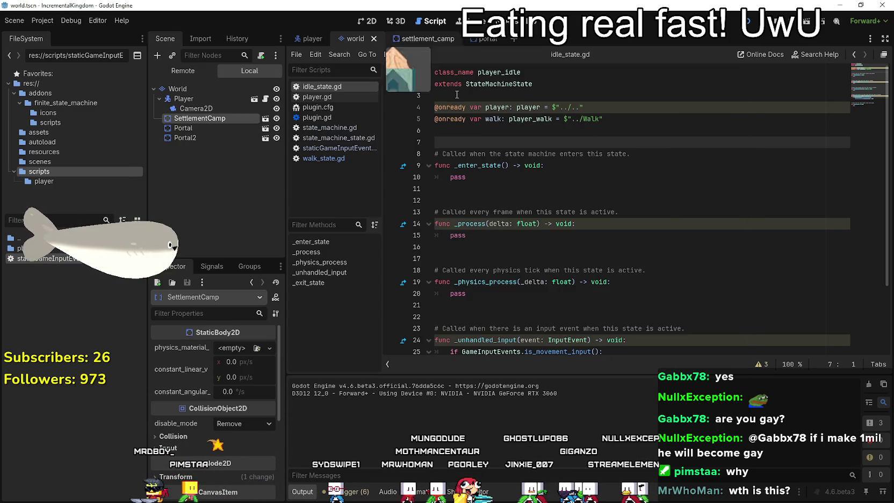
- Add a breakpoint on line 26 of idle_state.gd, the switch-to-walk line
click(500, 166)
scroll(483, 285, down, 1)
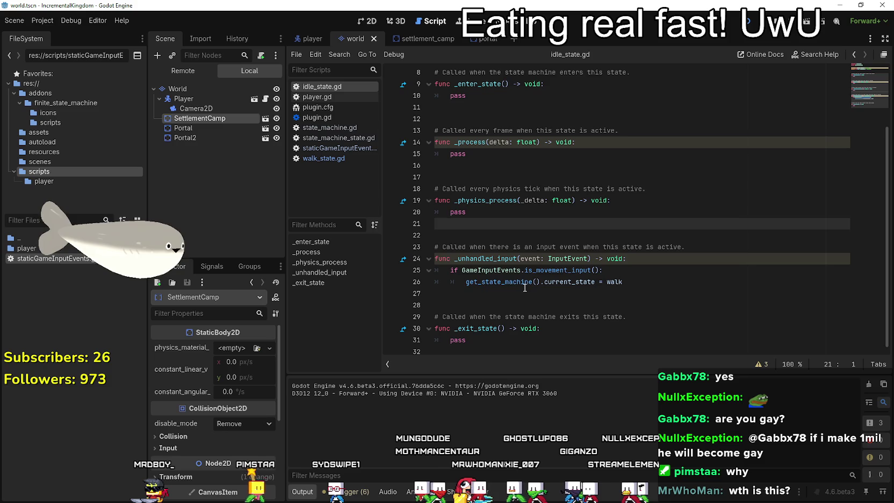
click(421, 294)
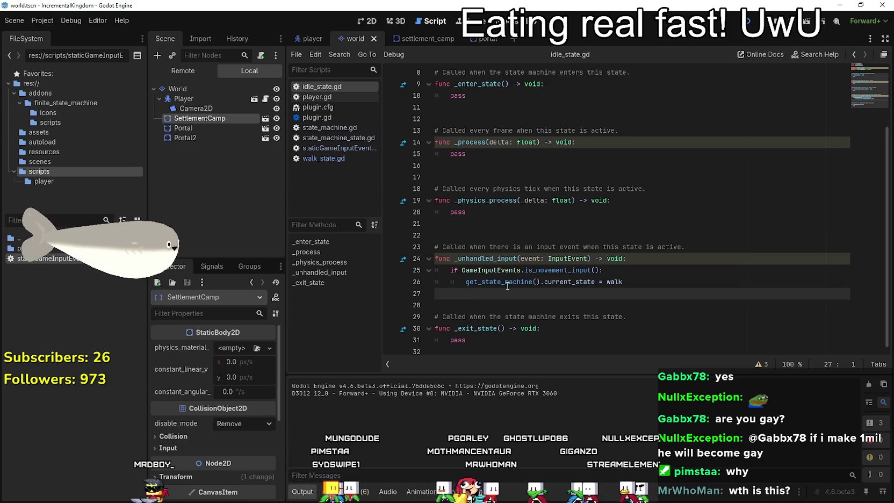
key(Up)
key(Home)
key(F9)
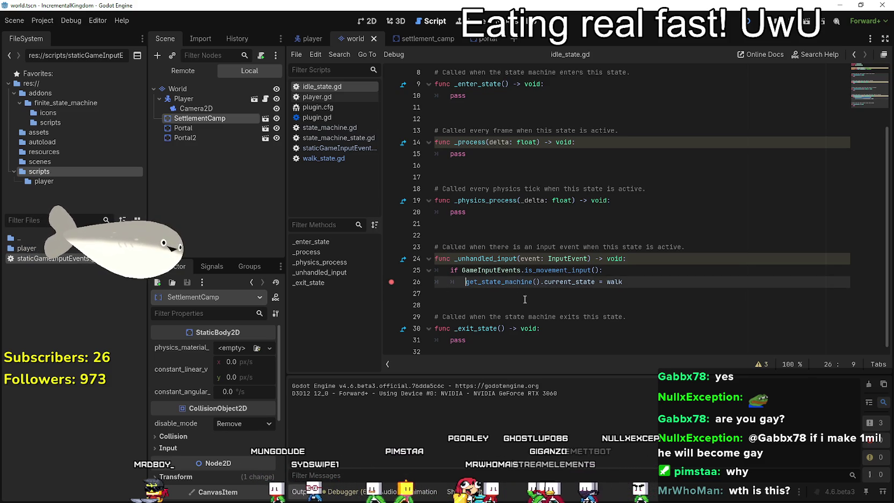
- Rerun and stop the game, then look up the is_movement_input definition
key(F5)
key(F8)
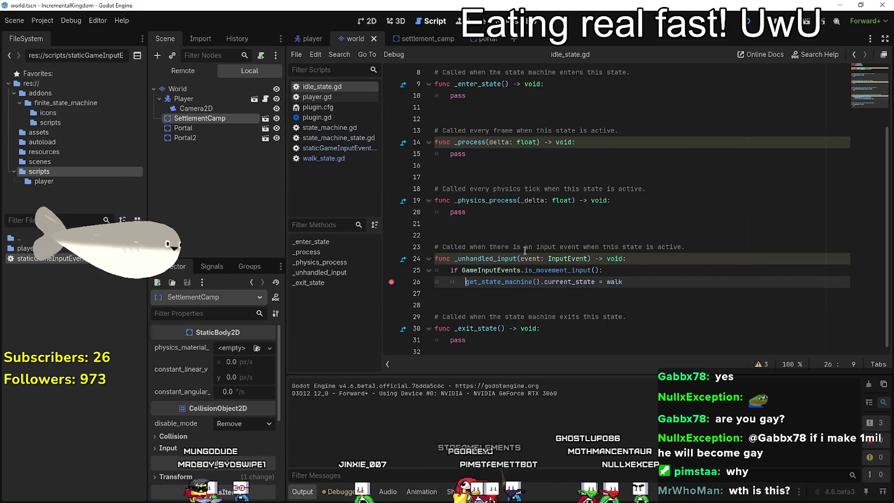
right_click(607, 275)
click(612, 428)
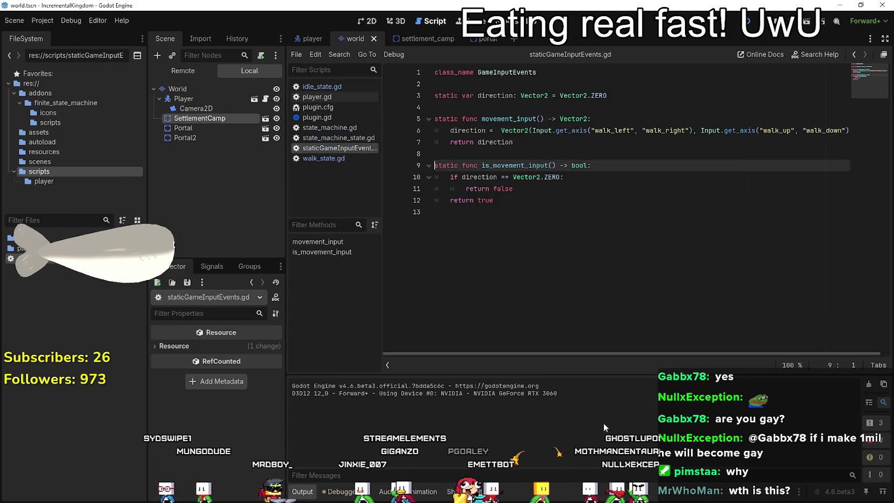
- Set breakpoints on lines 6, 10, 11 and 12 of staticGameInputEvents.gd
click(569, 212)
click(552, 193)
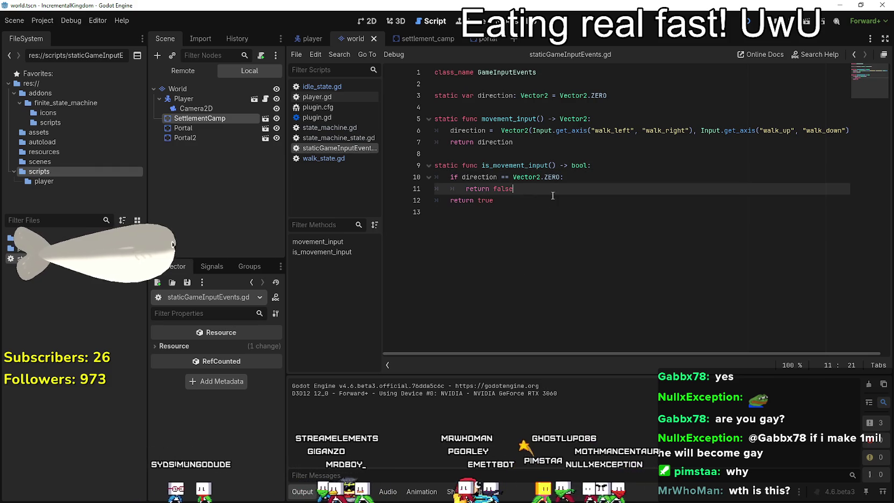
click(513, 176)
click(391, 177)
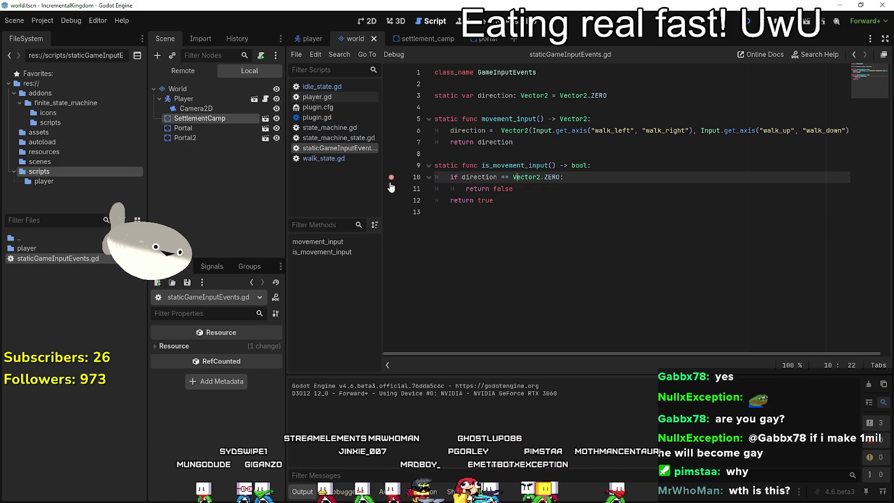
click(391, 189)
click(532, 199)
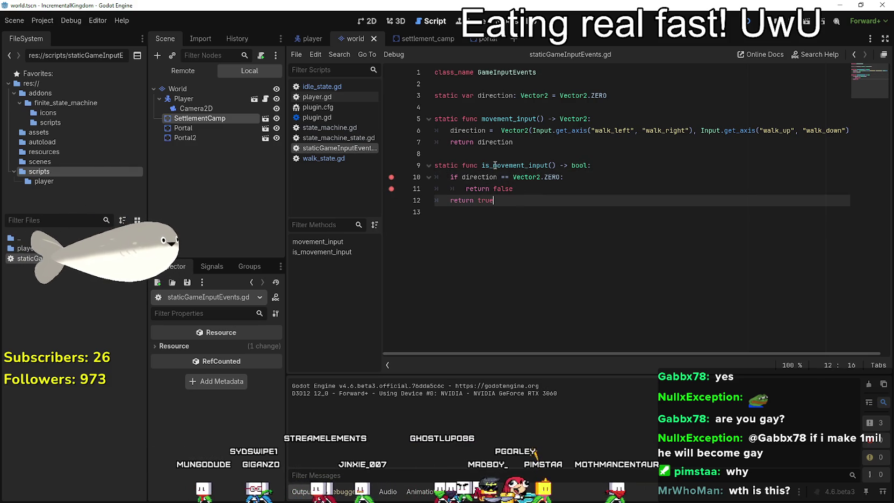
click(391, 130)
click(391, 199)
click(390, 142)
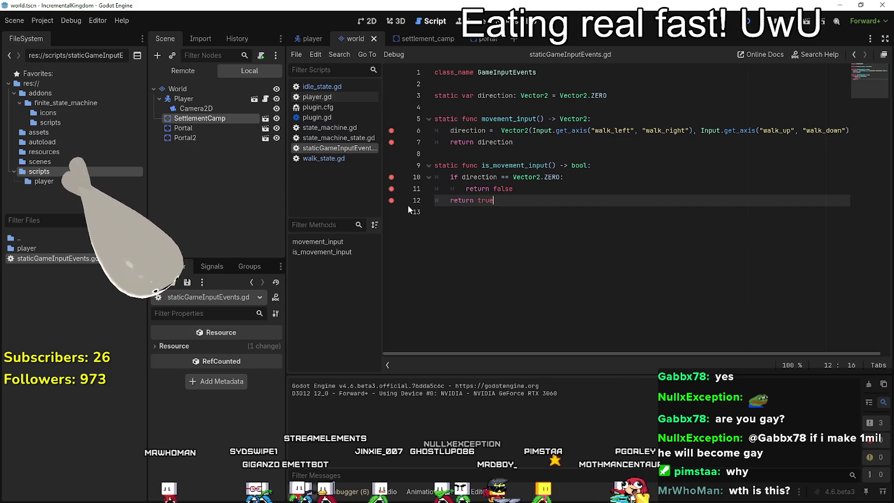
- Check player.gd, then return to idle_state.gd from the player scene
click(265, 99)
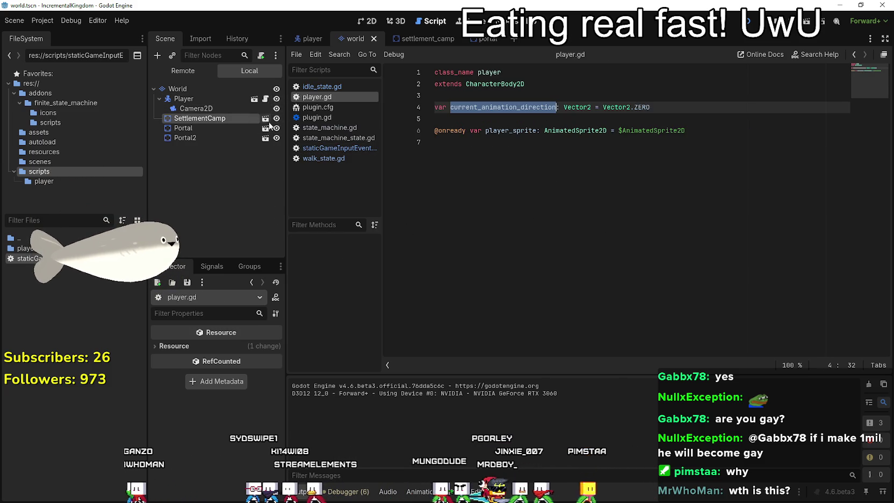
click(477, 164)
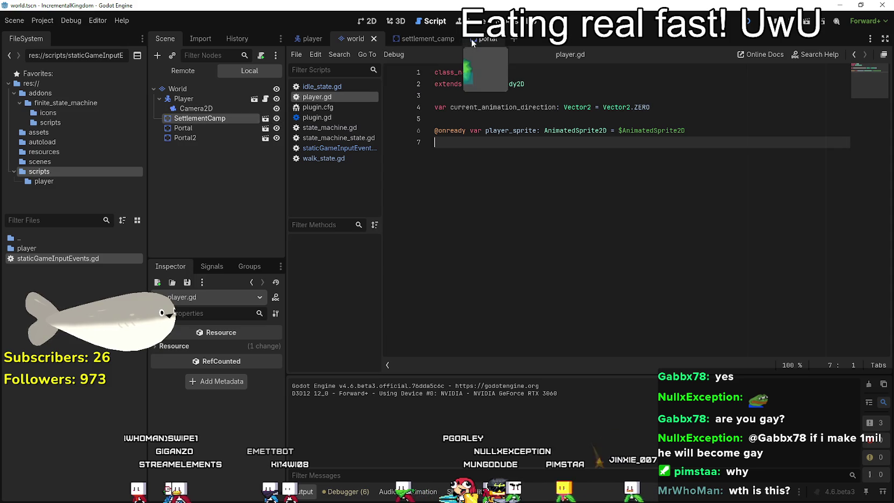
click(312, 38)
click(276, 128)
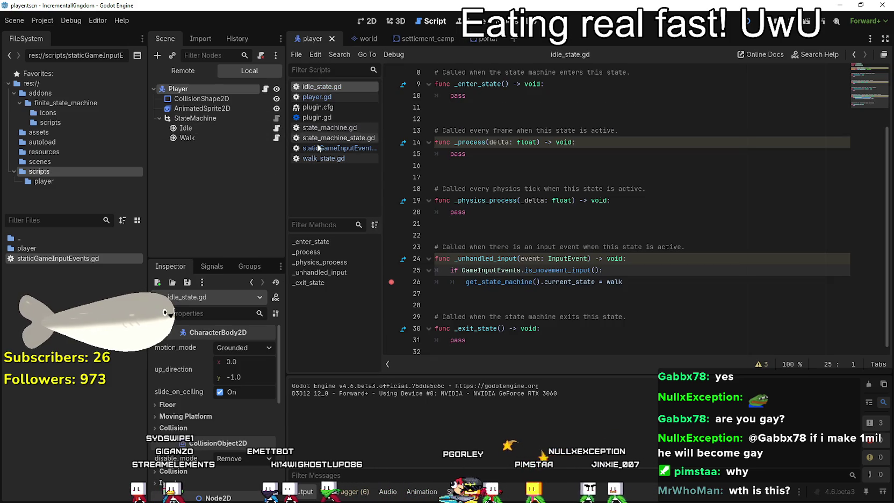
click(577, 177)
click(440, 293)
text(d)
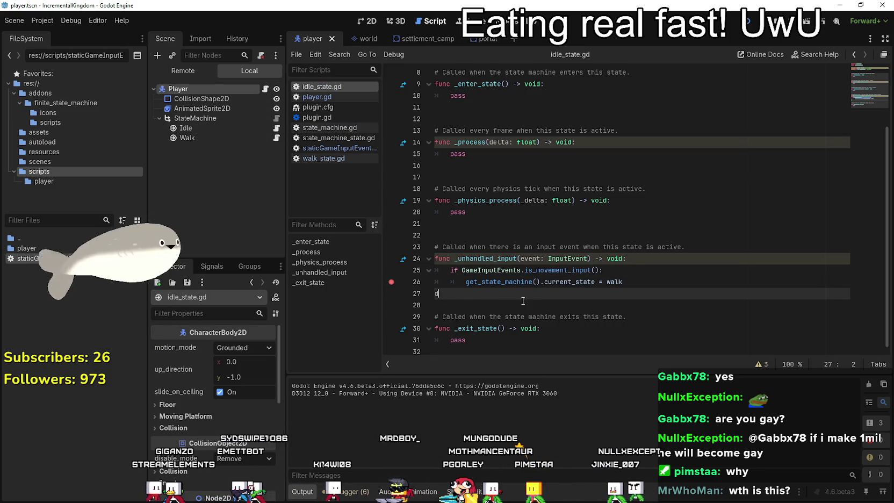
- Run the game and step through the is_movement_input breakpoints to the line 26 breakpoint
key(F5)
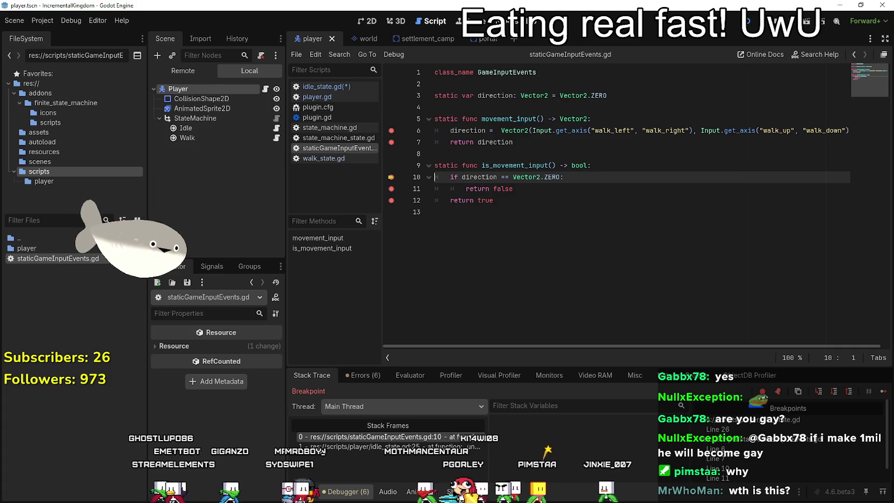
key(F12)
click(883, 394)
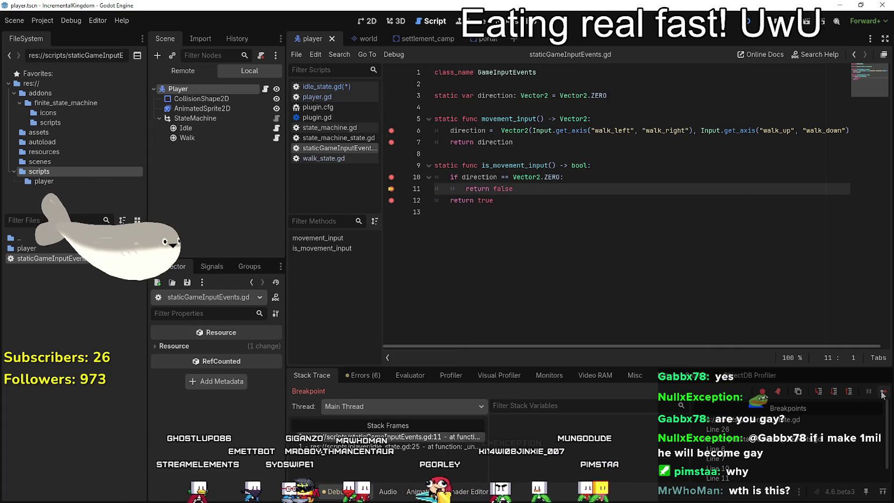
click(882, 393)
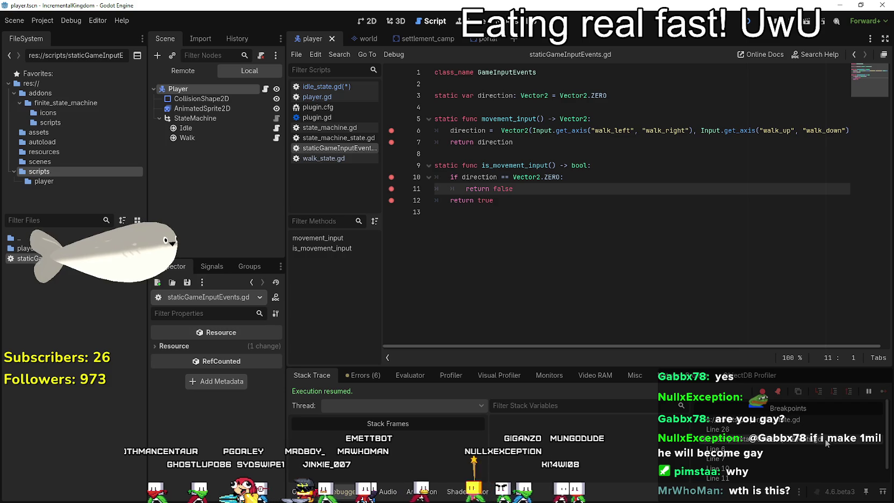
double_click(795, 429)
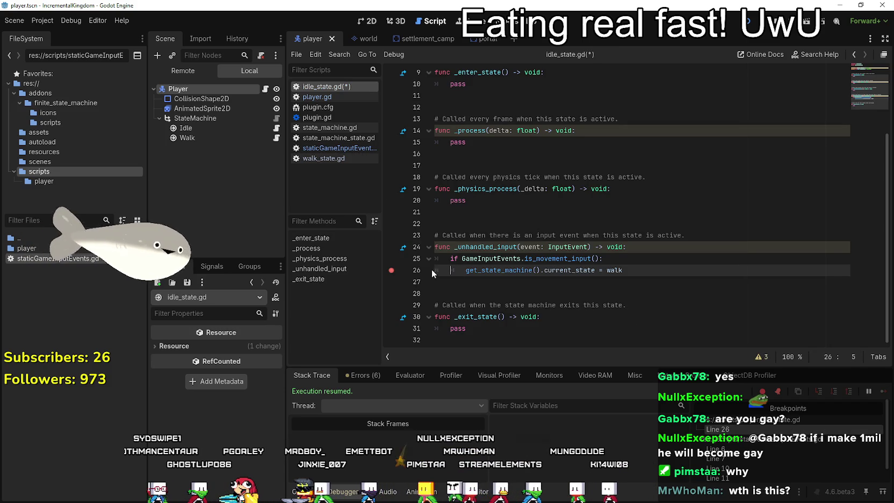
- Inspect lines 25–26 of idle_state.gd and look up is_movement_input's definition again
drag(623, 268, 413, 270)
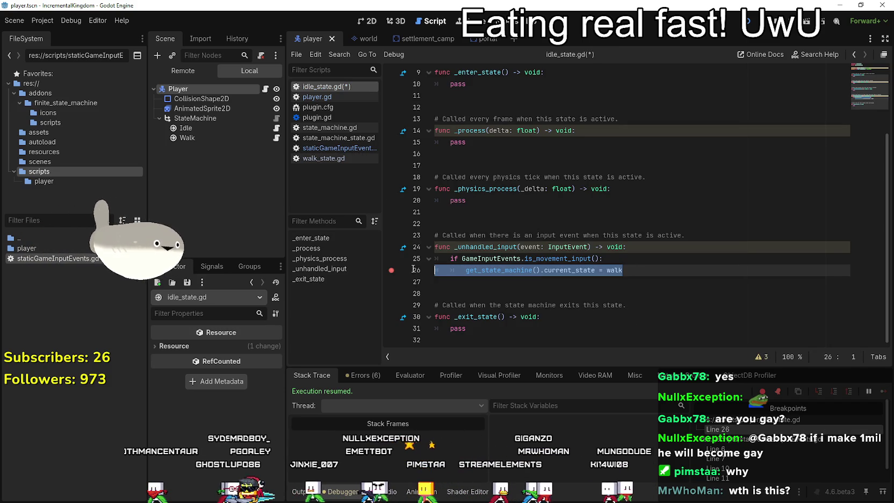
double_click(547, 260)
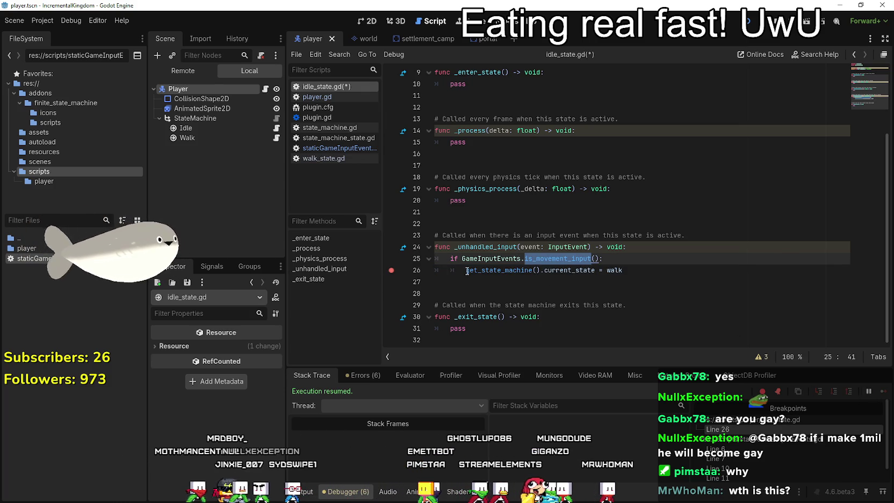
click(486, 270)
right_click(566, 258)
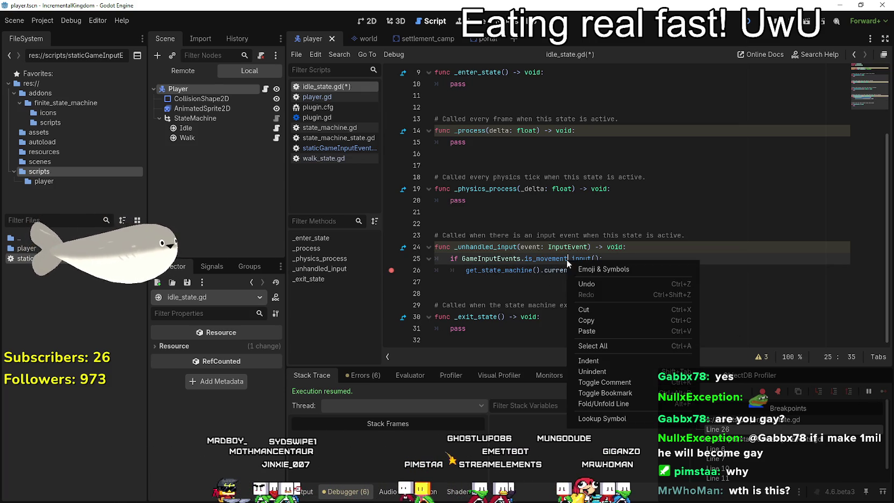
click(605, 422)
click(512, 209)
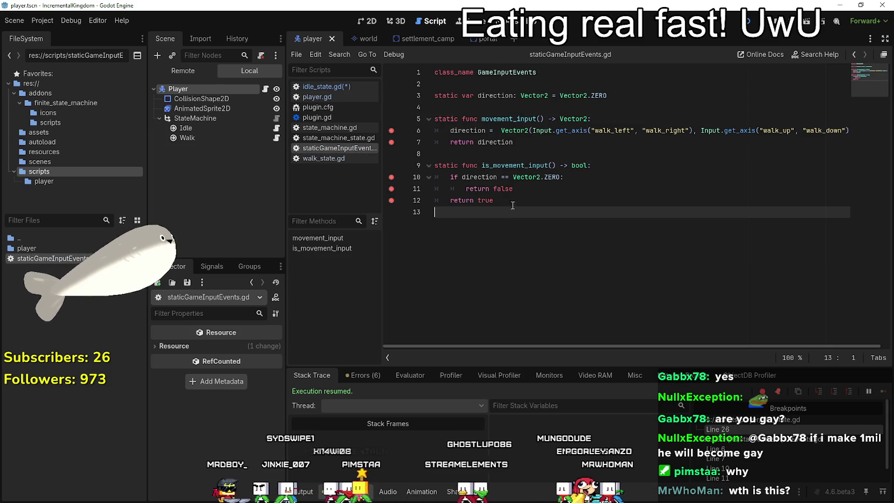
- Add an else: branch after return false and indent return true under it
drag(486, 176, 548, 176)
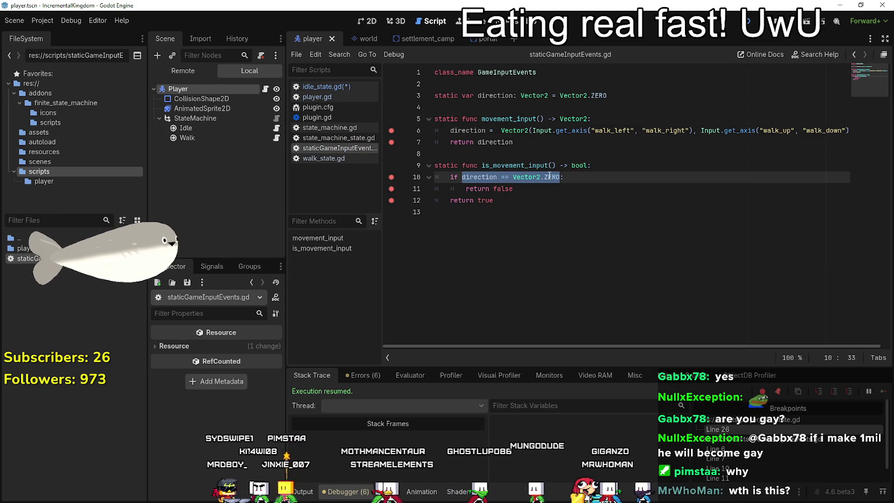
click(561, 189)
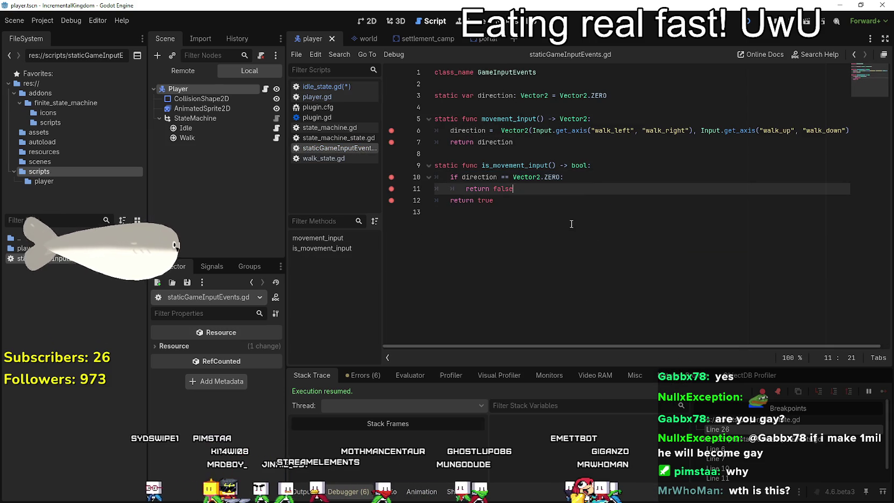
key(Return)
text(els)
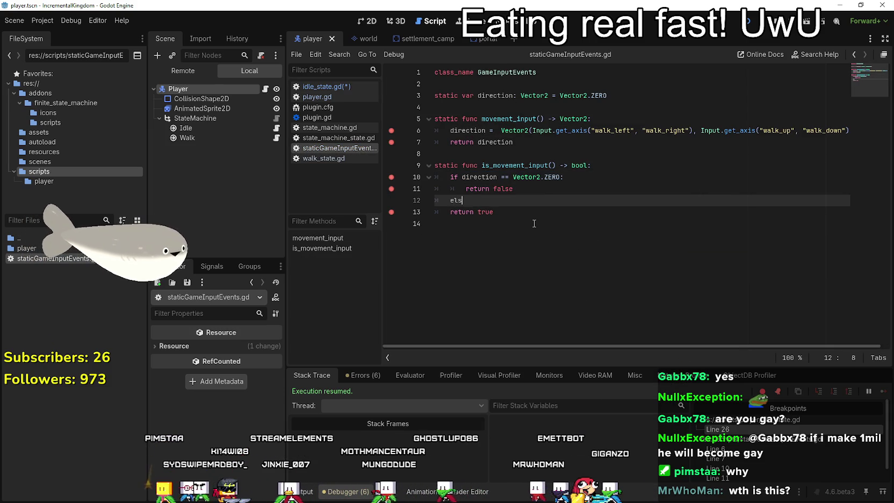
text(e:)
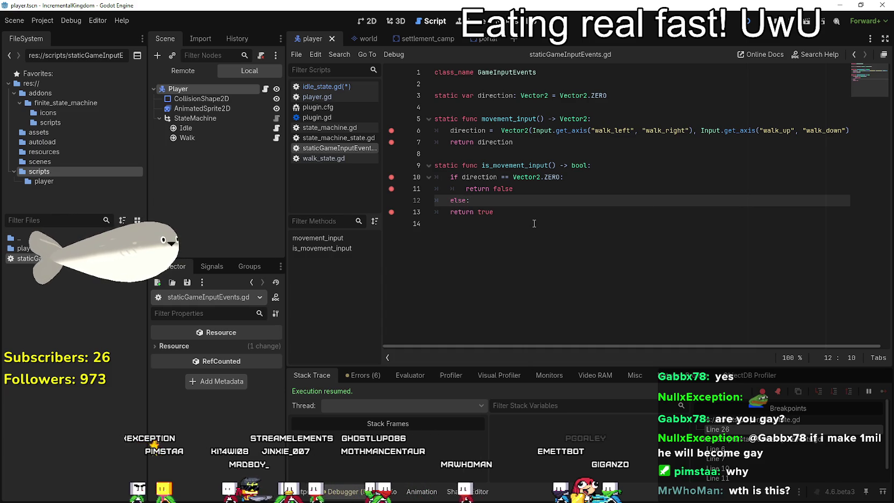
click(437, 214)
- Run the game, step through breakpoints, and remove the breakpoints on lines 6, 7 and 13
key(F5)
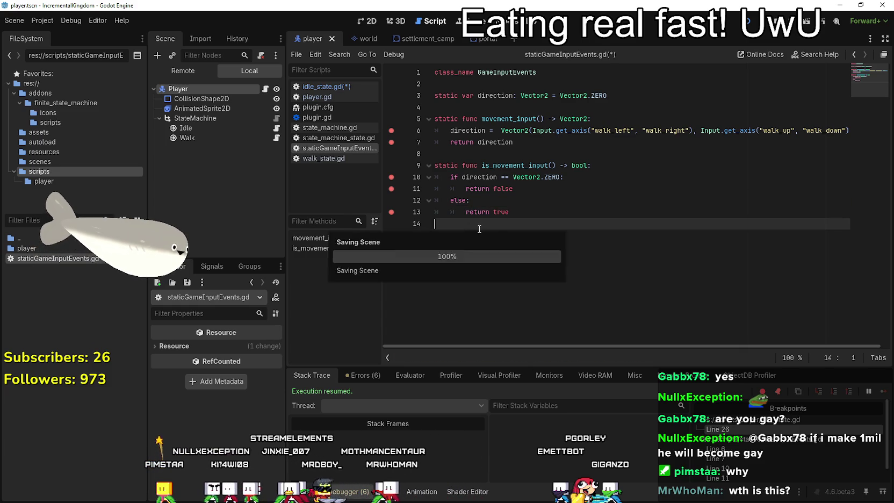
click(883, 393)
click(884, 392)
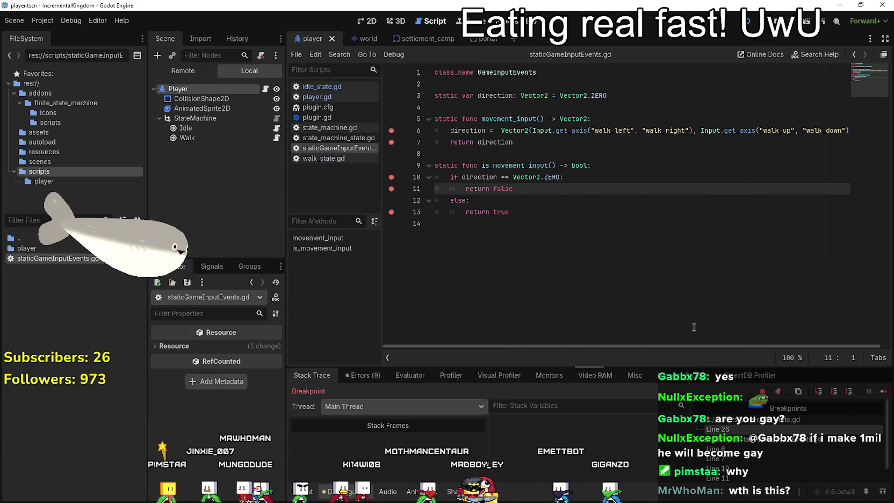
click(391, 212)
click(391, 141)
click(391, 130)
click(566, 147)
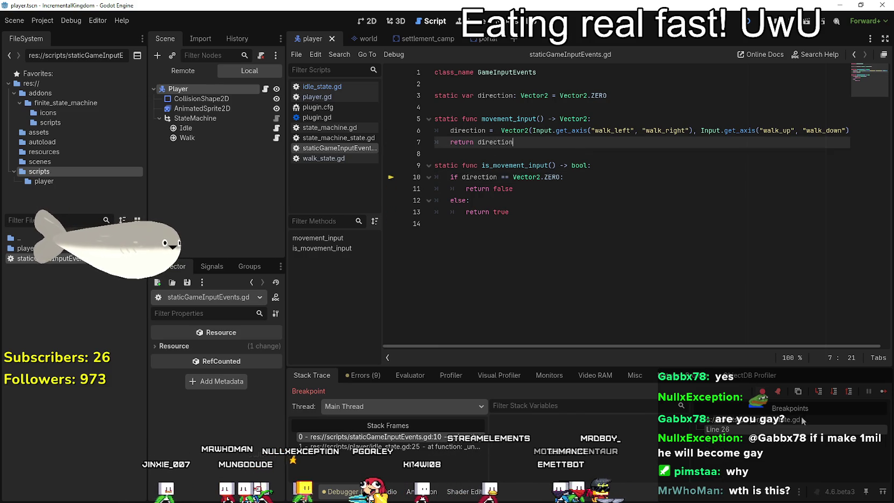
- Resume and close the game, then run it again and close it
click(882, 390)
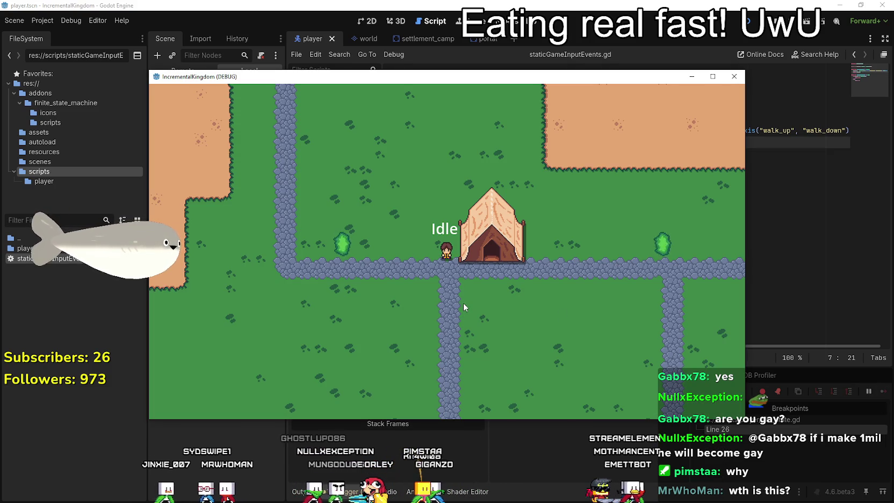
key(alt+F4)
click(747, 23)
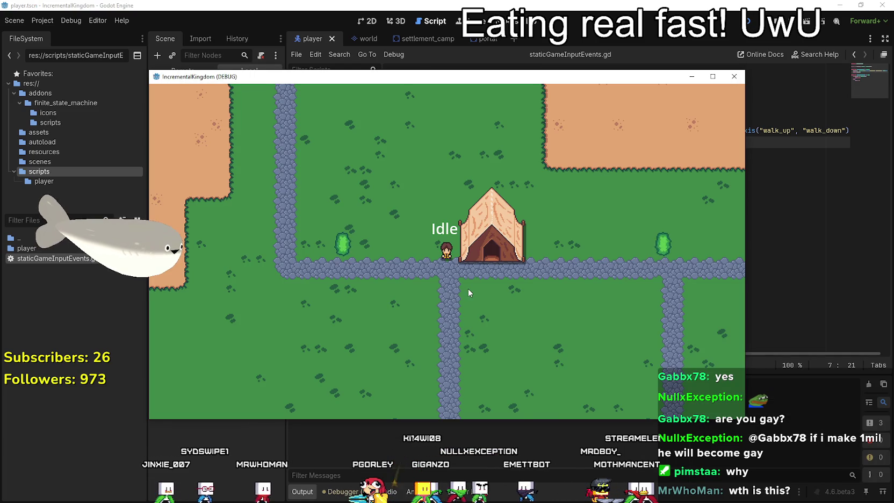
key(alt+F4)
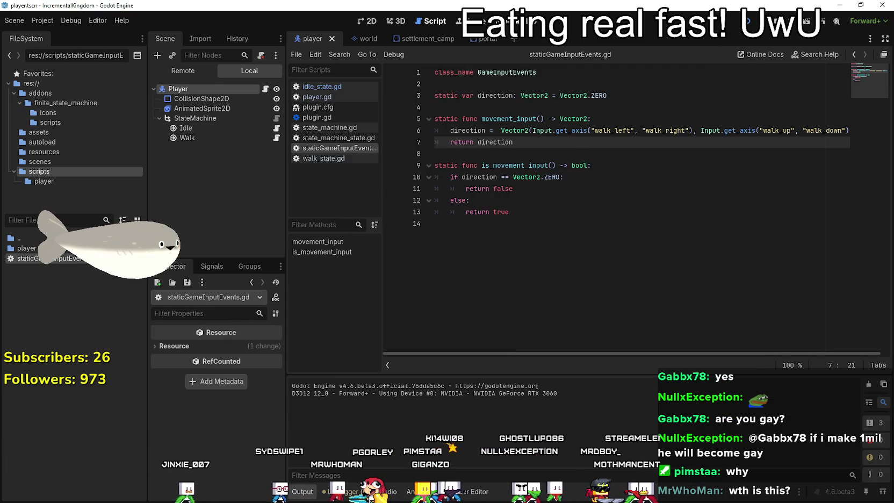
- Note the movement_input() name and switch back to idle_state.gd
drag(481, 119, 548, 118)
key(ctrl+c)
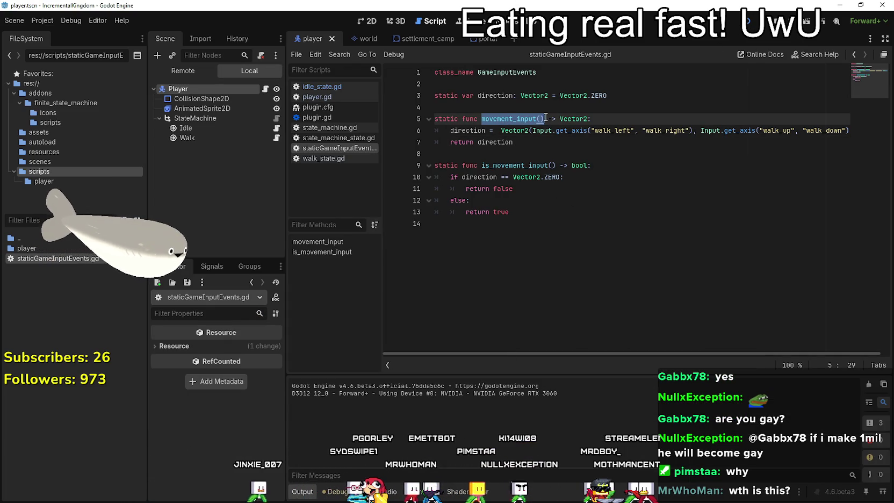
click(276, 128)
click(685, 247)
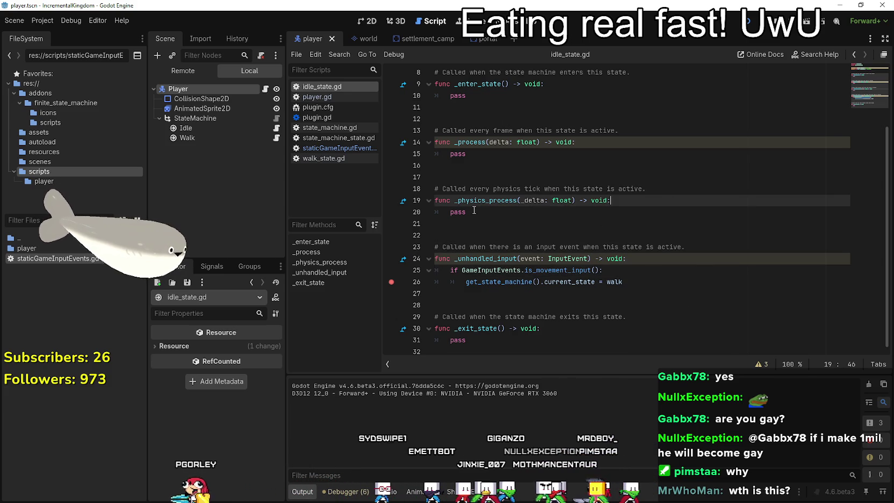
- Replace pass on line 20 with GameInputEvents.movement_input(), save, and run the game
double_click(457, 212)
key(ctrl+v)
click(518, 235)
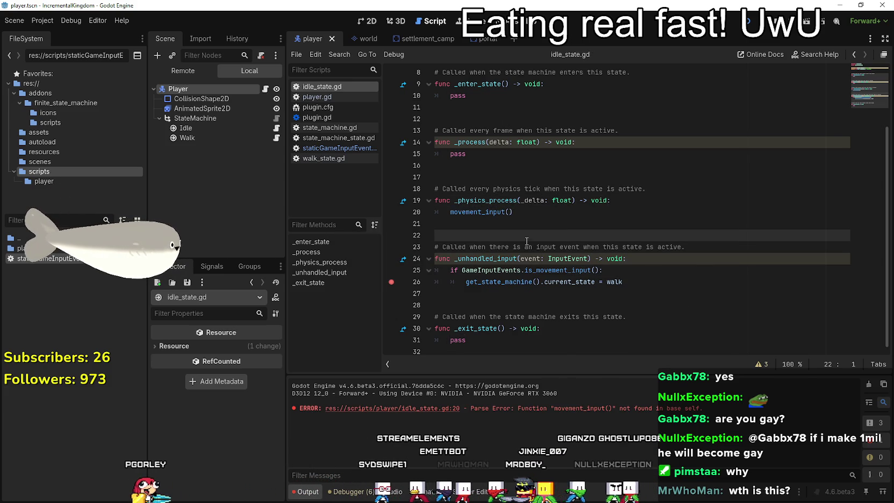
double_click(486, 272)
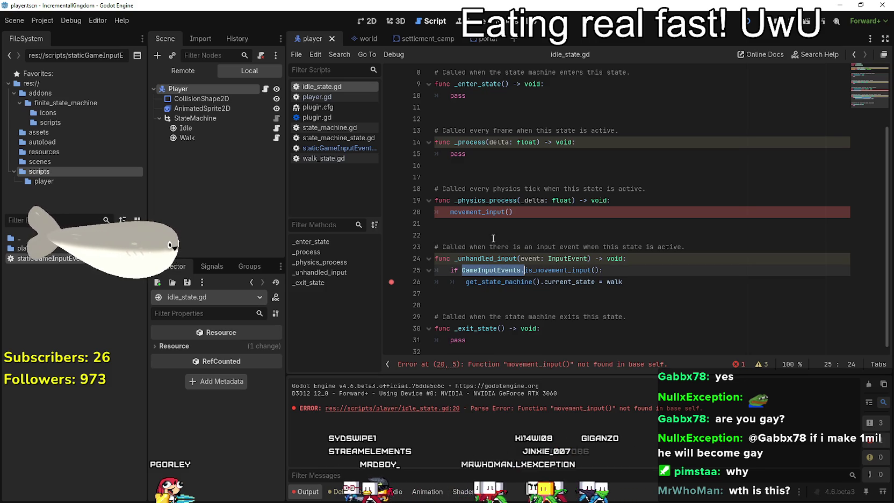
click(451, 215)
click(465, 234)
key(ctrl+s)
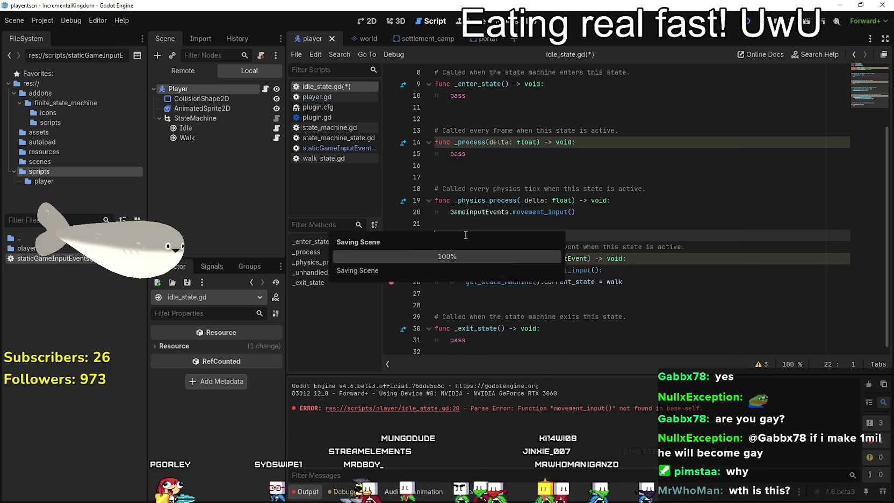
key(F5)
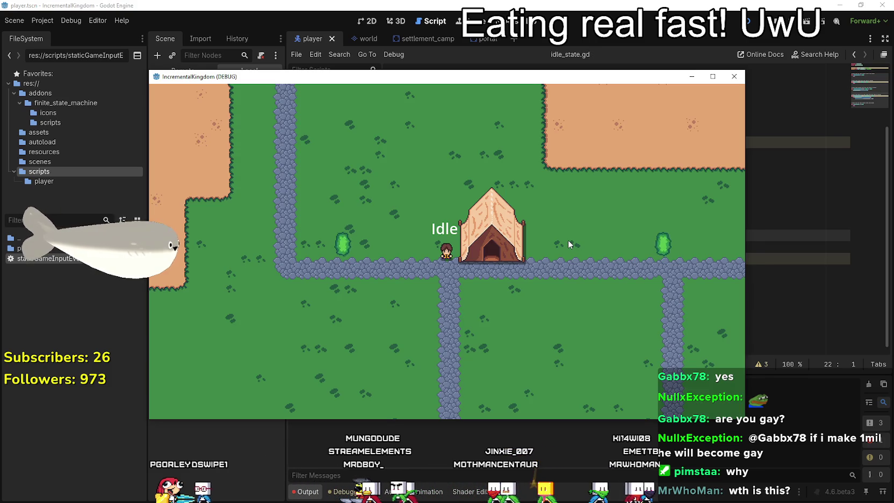
- Resume past the breakpoint, replace player.speed with 100 in walk_state.gd, and stop debugging
text(dd)
key(BackSpace)
key(Down)
key(Down)
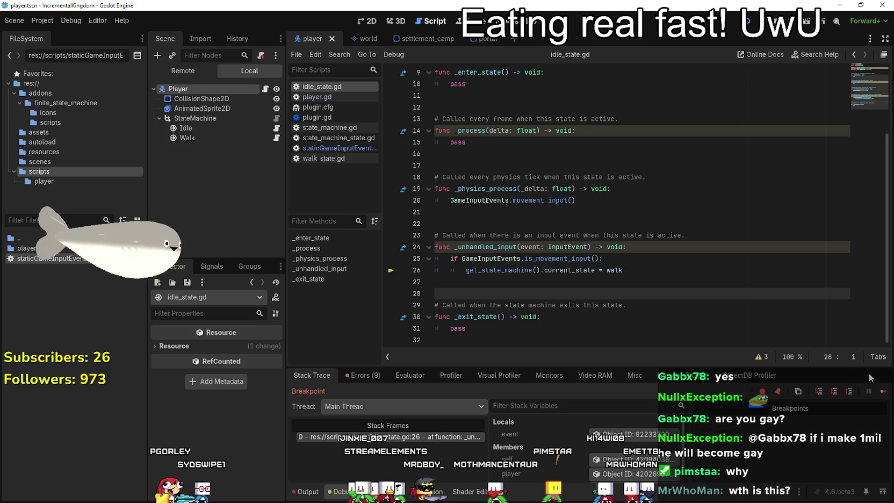
key(F12)
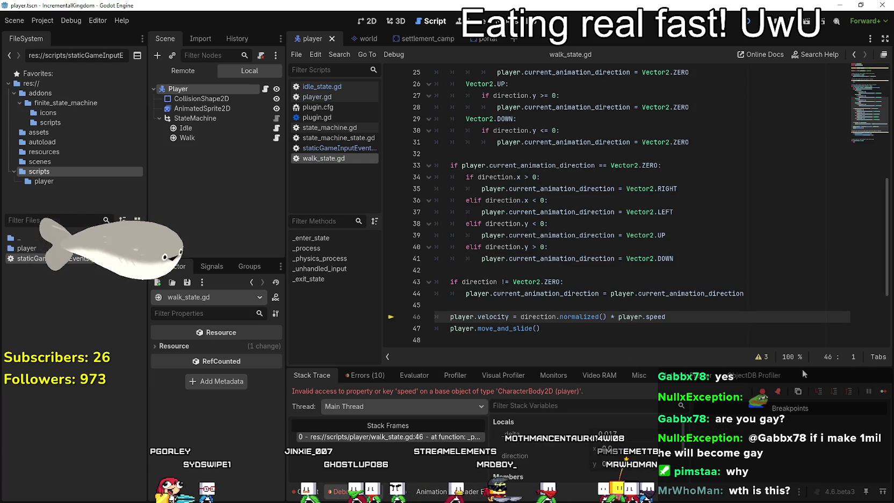
scroll(491, 285, down, 1)
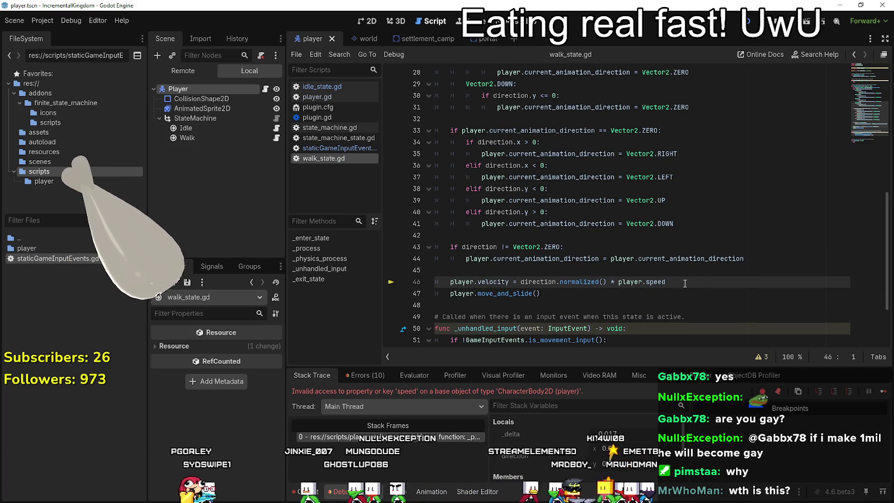
key(ctrl+shift+Left)
key(ctrl+shift+Left)
text(100)
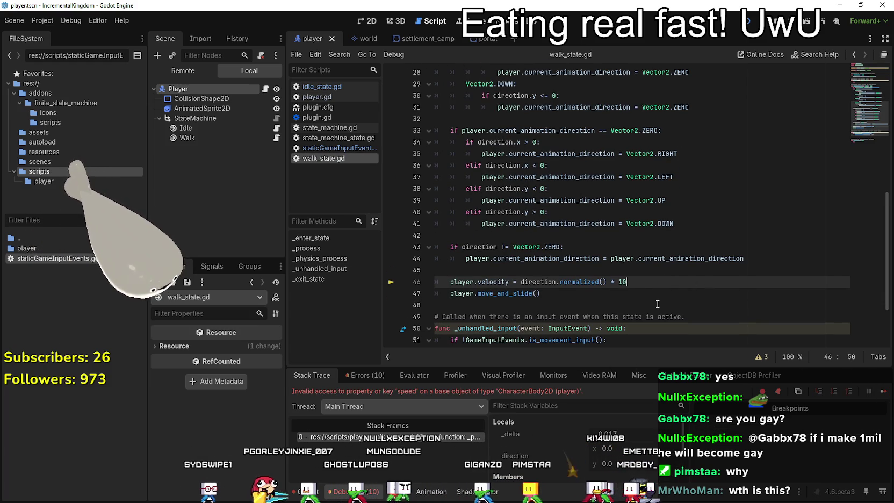
click(644, 294)
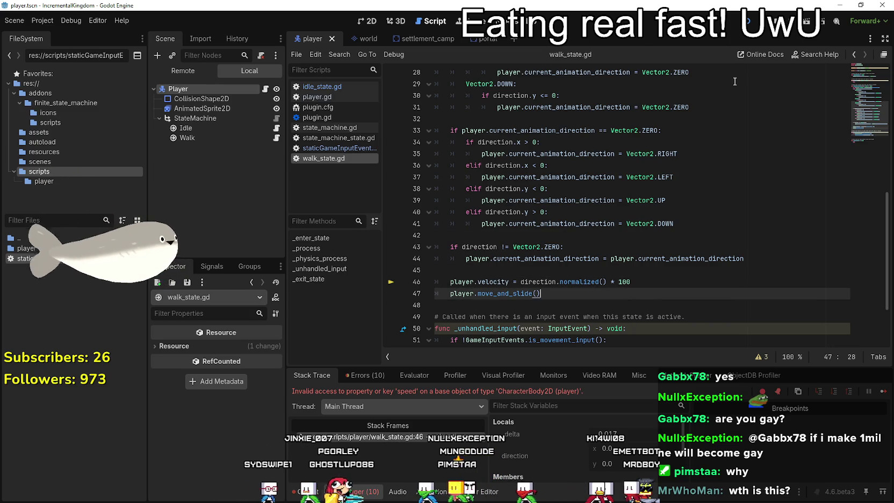
key(F8)
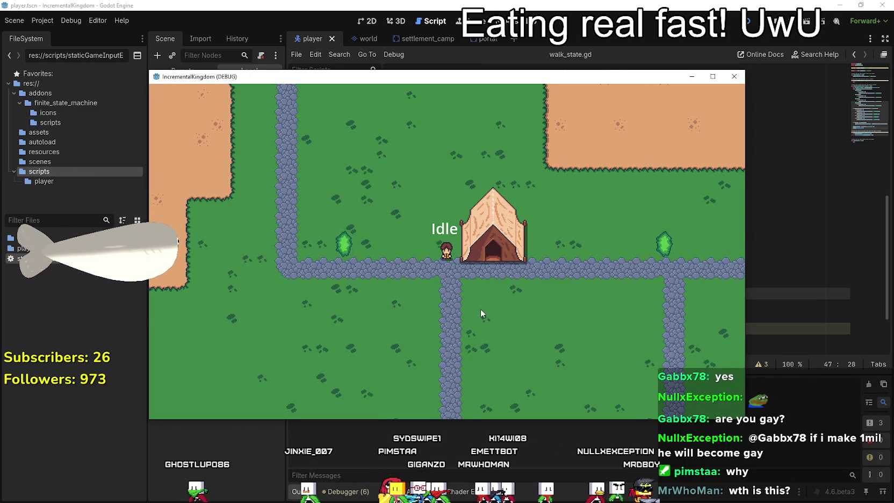
- Walk the character up, down, left and right in the maximized game window, then close it
key(Up)
key(Left)
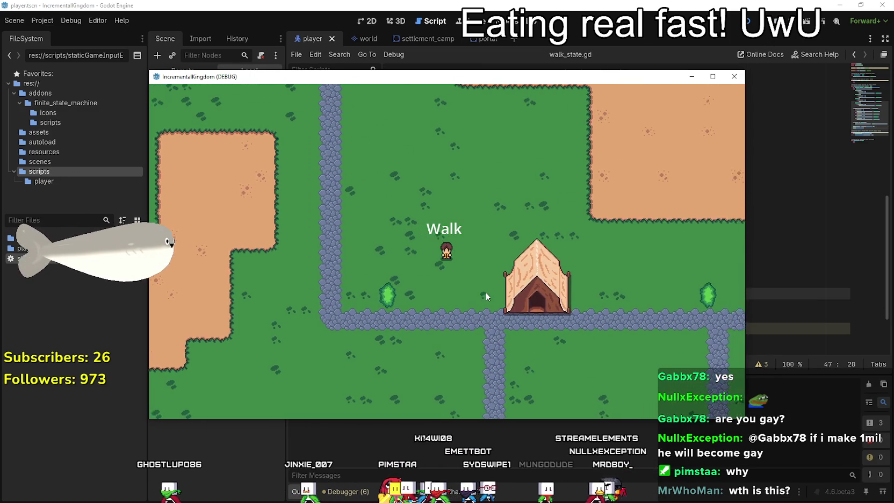
key(Down)
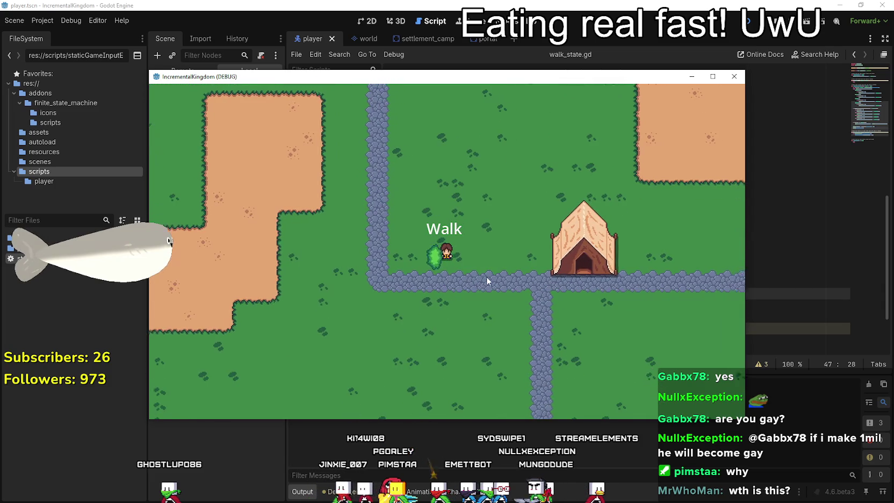
key(Right)
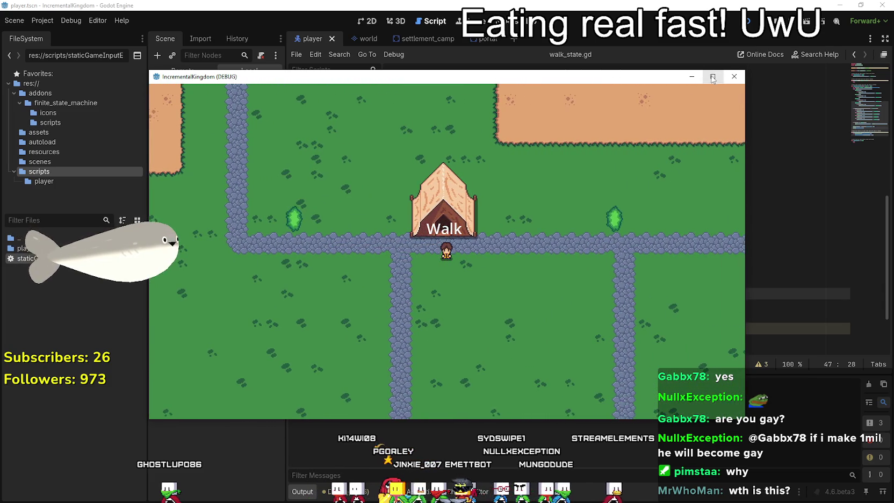
click(712, 78)
key(Right)
key(Up)
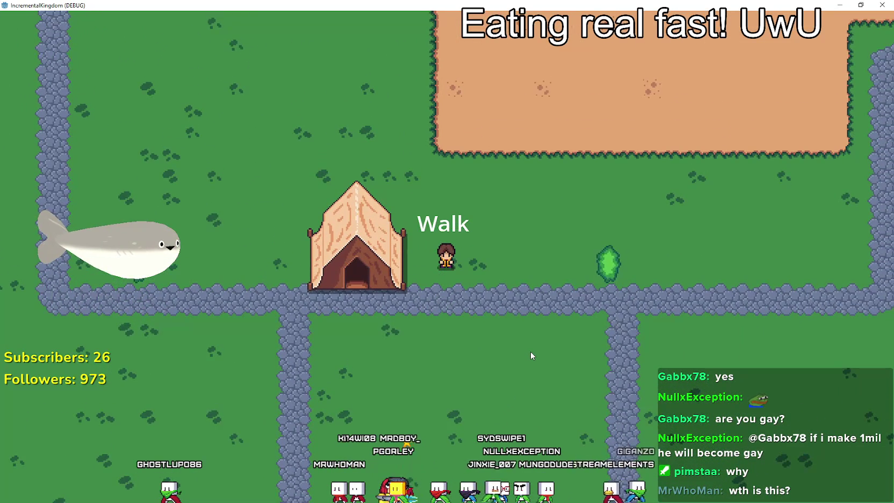
key(Right)
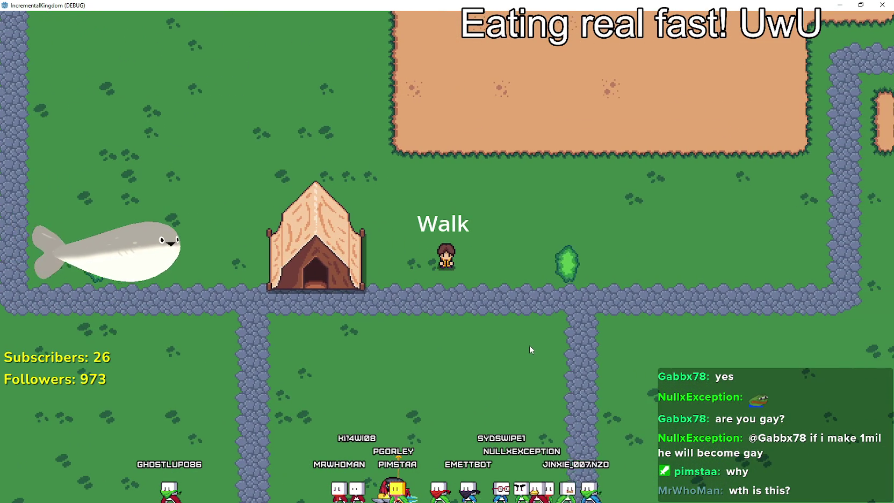
key(Down)
key(Left)
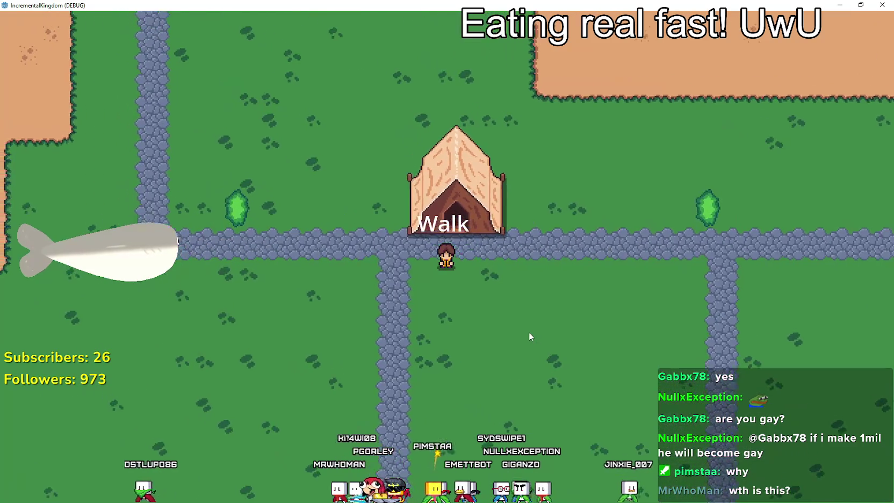
key(Up)
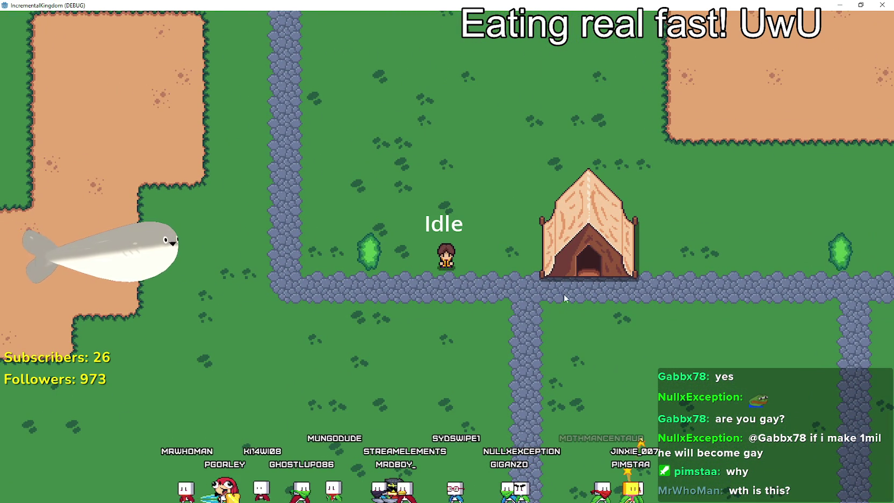
key(Left)
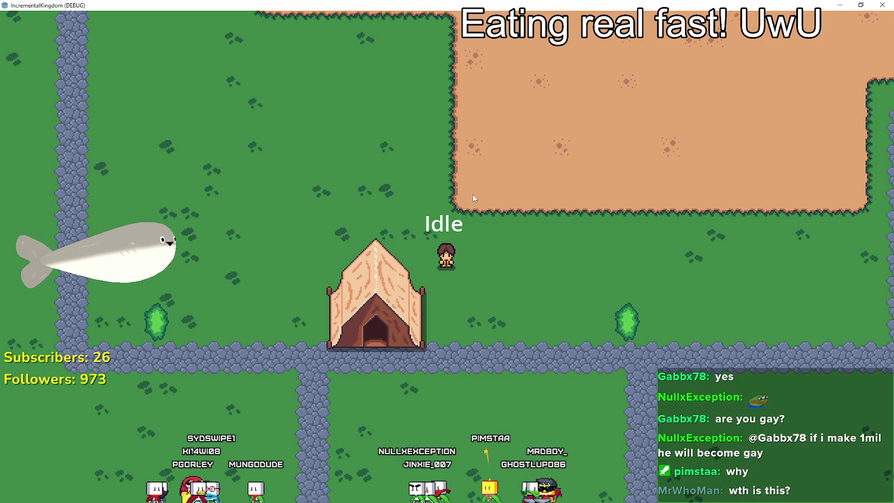
key(alt+F4)
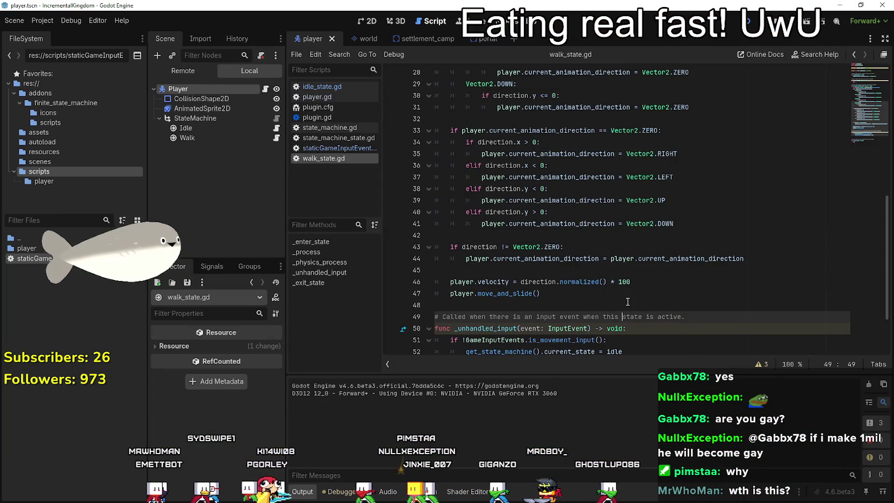
- Run the game with walk velocity at direction × 200, try the faster movement maximized, then stop
click(619, 281)
key(F5)
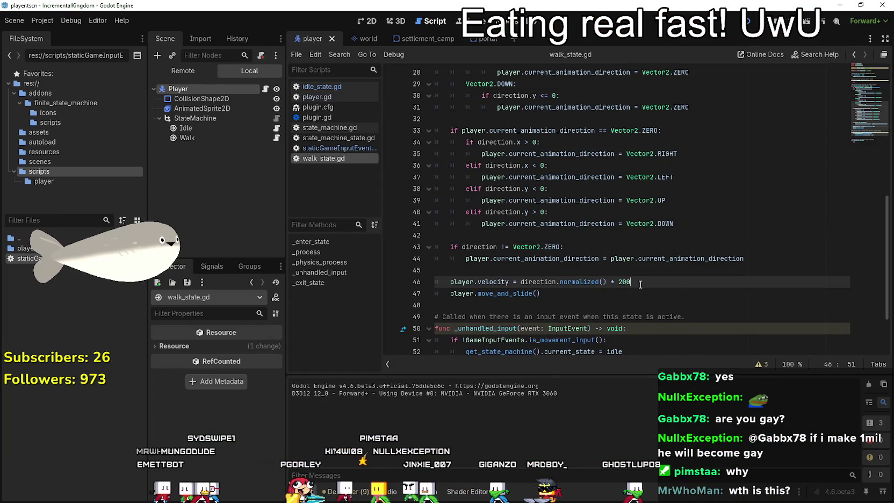
key(Left)
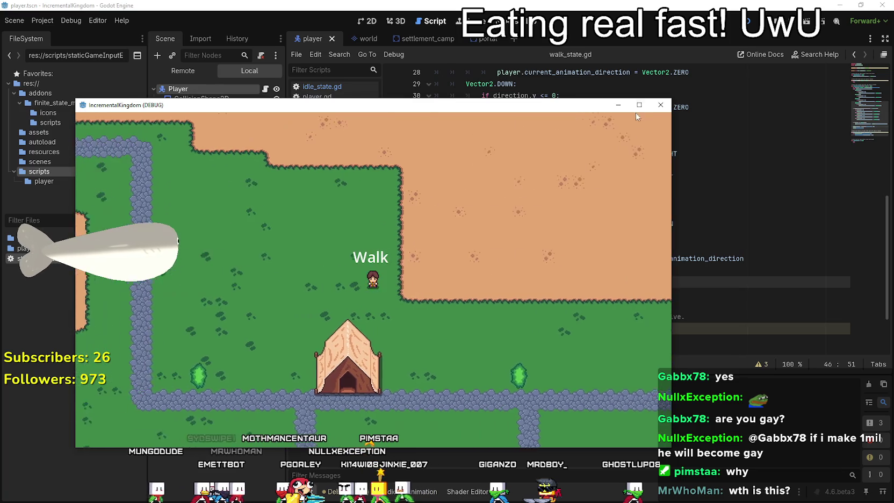
click(639, 104)
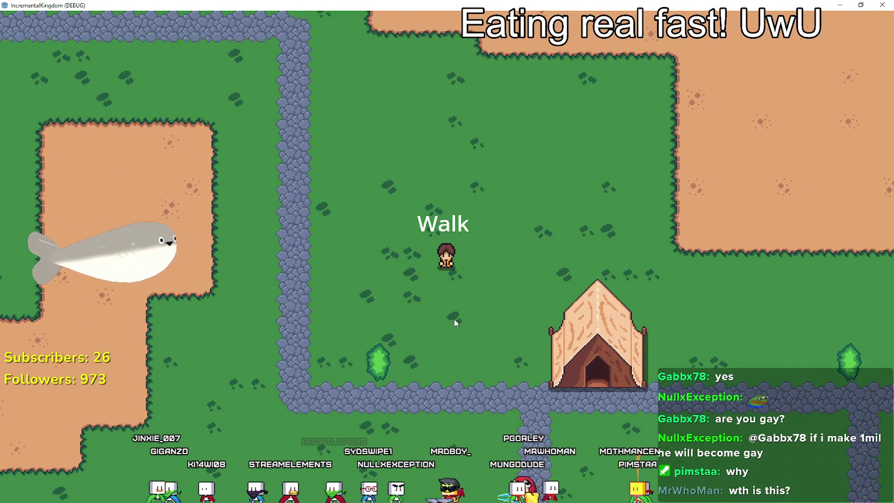
key(F8)
click(531, 273)
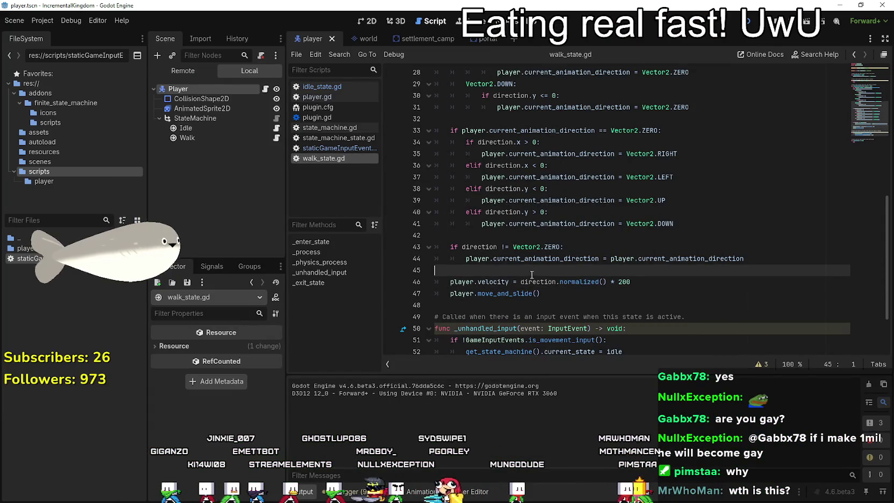
scroll(521, 265, up, 1)
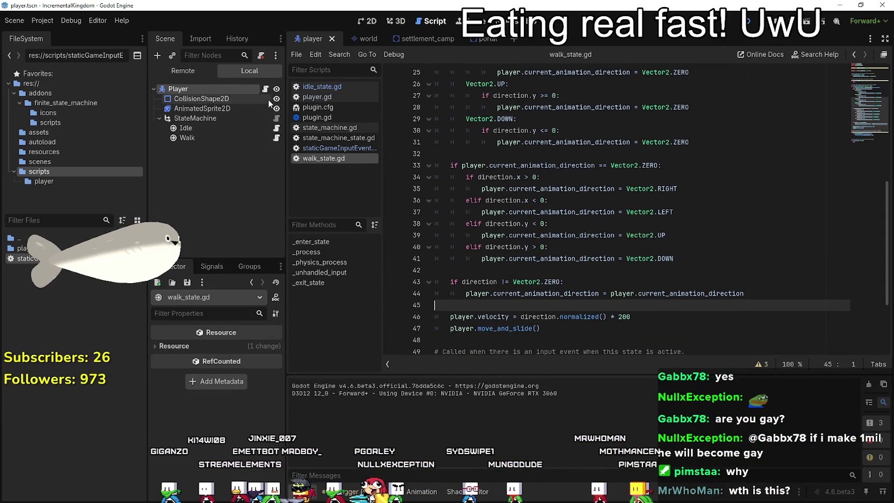
scroll(501, 270, down, 3)
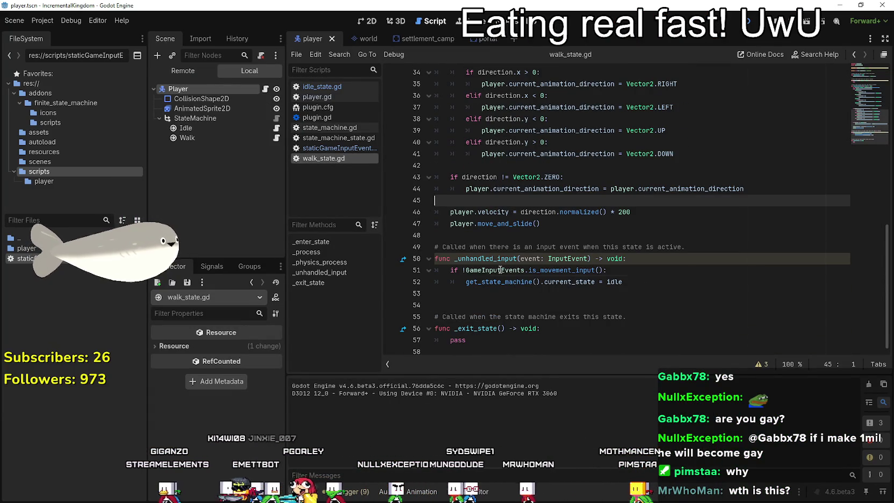
- Review walk_state's movement check, then select idle_state.gd's movement check and movement_input call
click(501, 270)
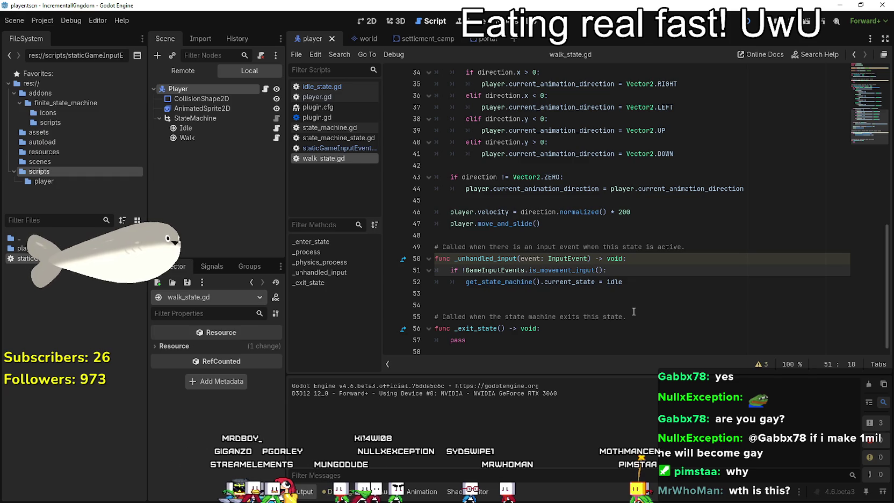
double_click(610, 282)
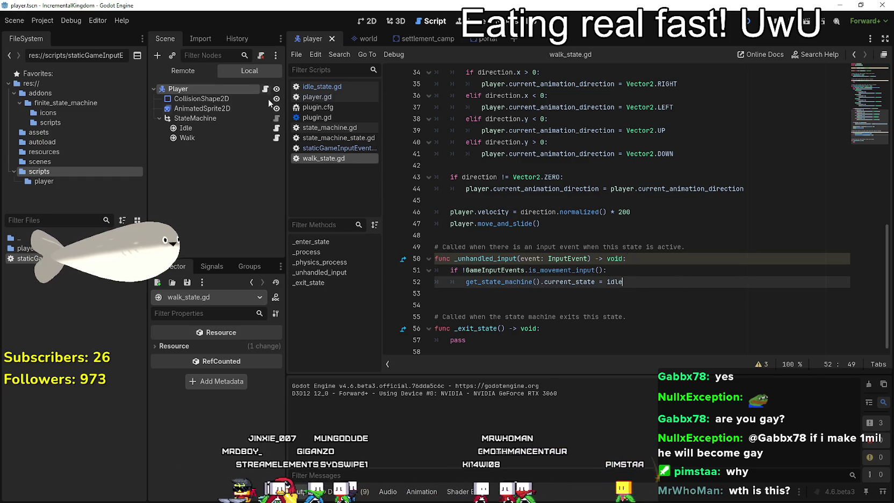
click(275, 127)
click(499, 293)
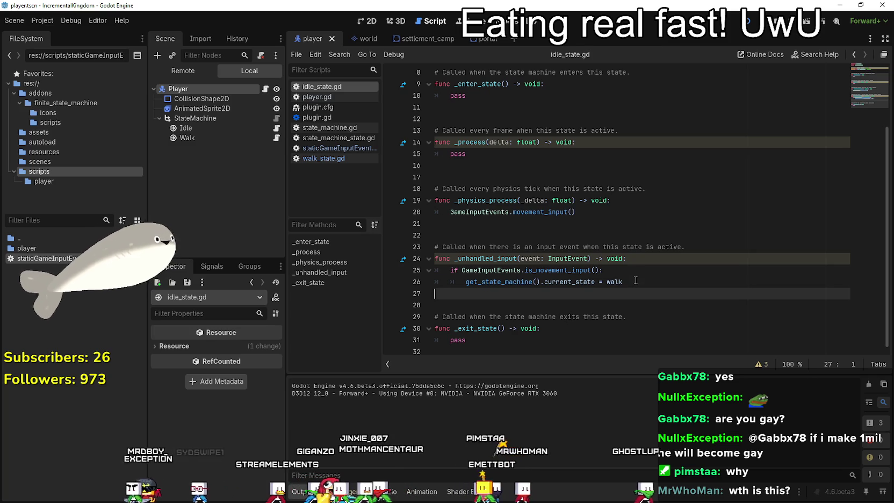
mouse_move(635, 280)
mouse_down()
mouse_move(510, 282)
mouse_move(392, 265)
mouse_up()
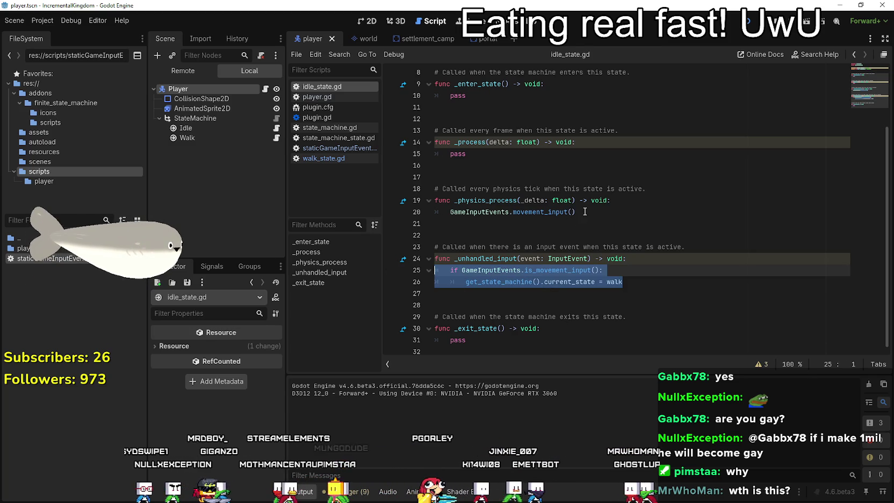
drag(586, 215, 412, 212)
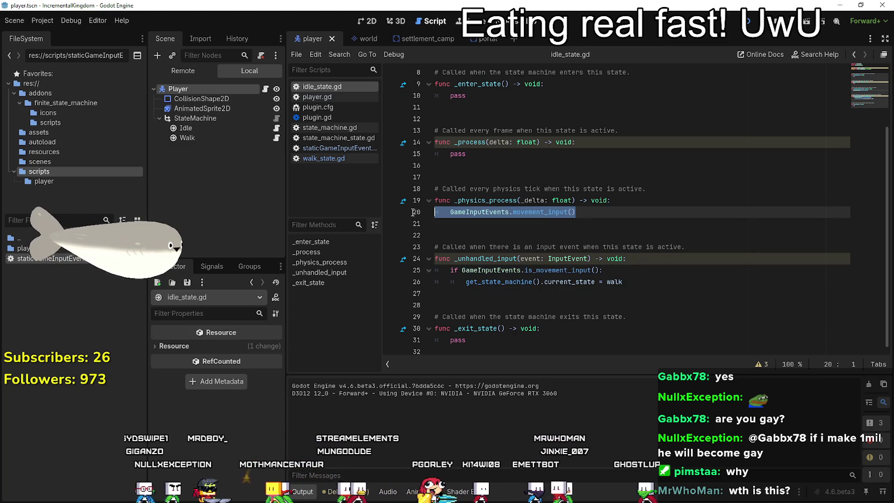
- Add pass inside _physics_process so its movement_input call can be commented out, and save
click(634, 205)
key(Return)
text(s)
key(ctrl+s)
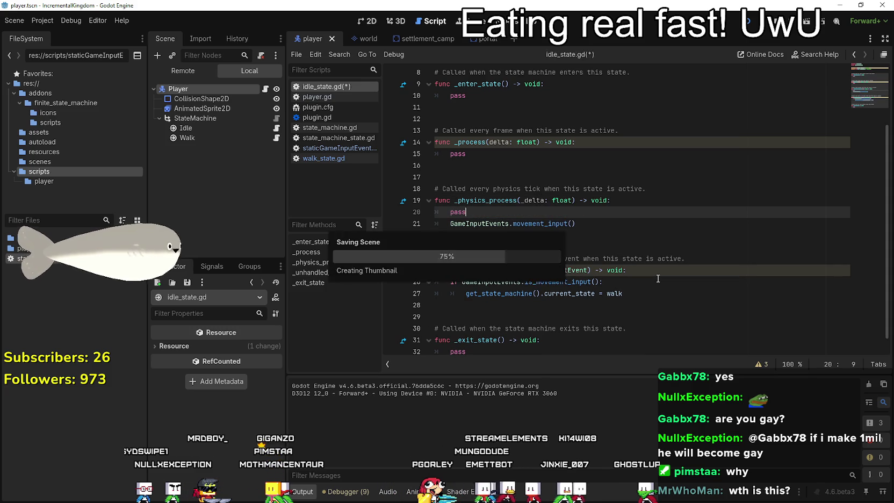
click(450, 225)
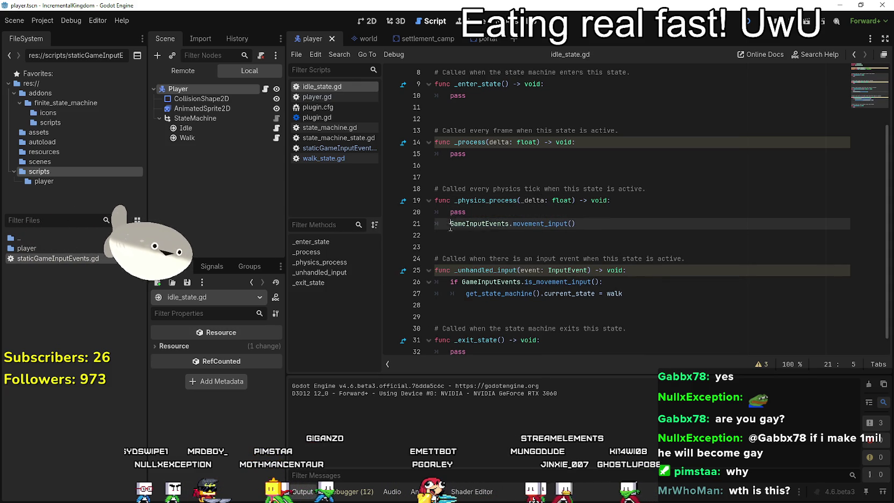
- Put GameInputEvents.movement_input() at the top of _unhandled_input, fix indentation, save, and launch the game
click(668, 280)
scroll(663, 271, down, 1)
click(656, 259)
key(Return)
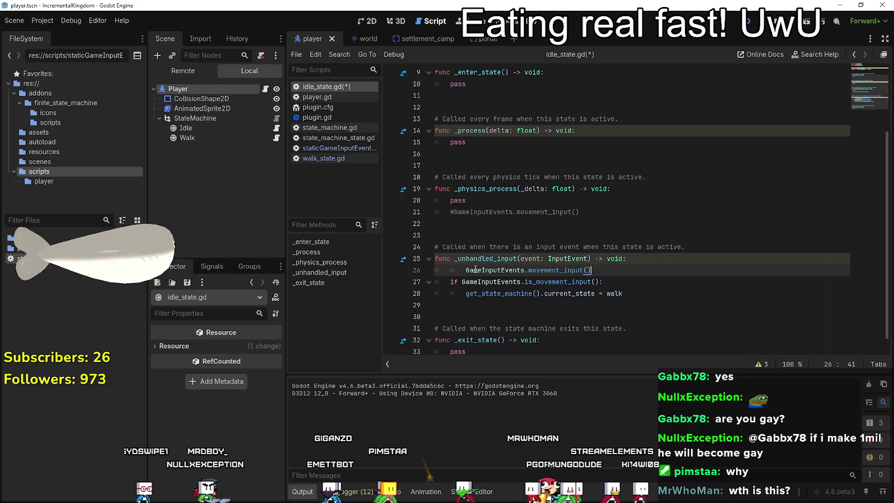
click(475, 269)
key(BackSpace)
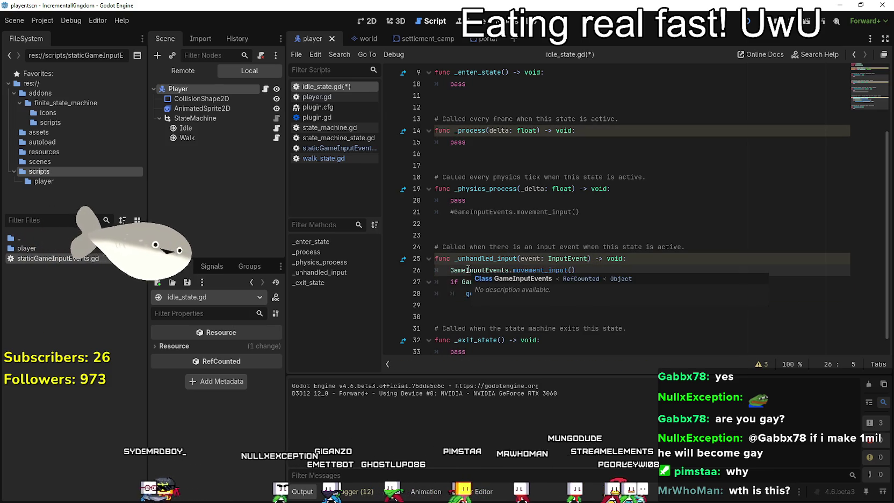
key(ctrl+s)
key(F5)
- Launch the game, maximize its window and walk the character right, down and left
key(w)
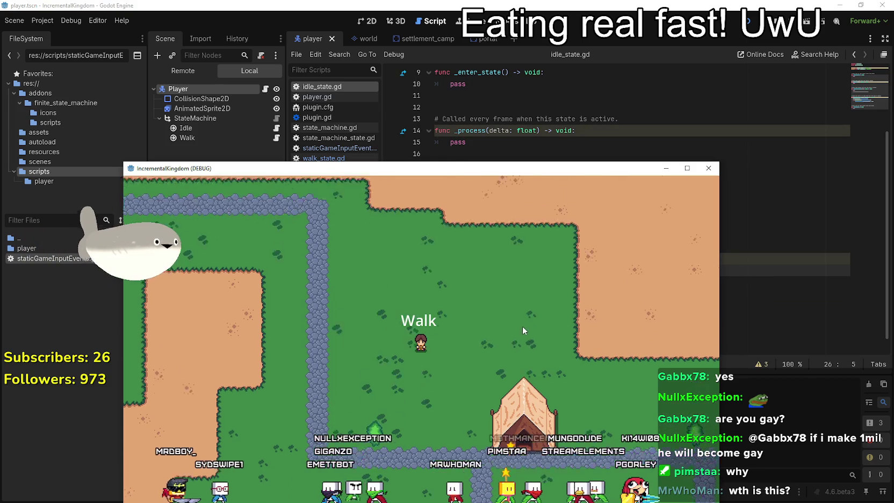
key(d)
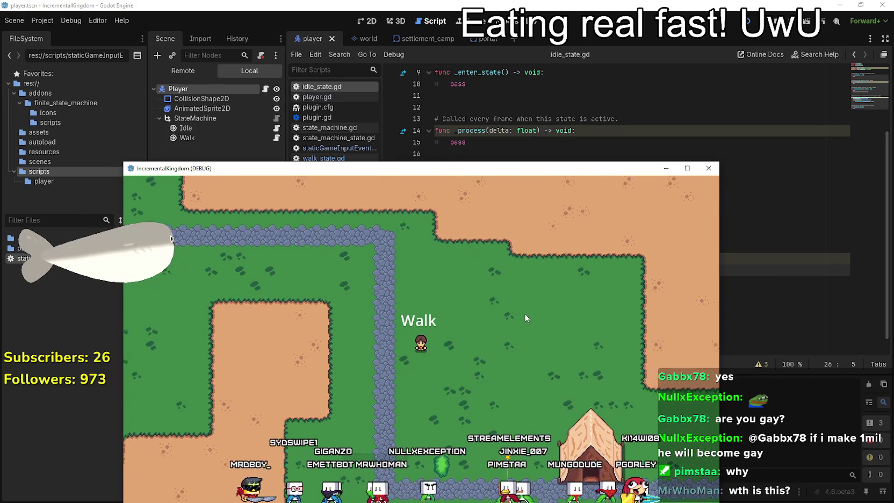
click(686, 169)
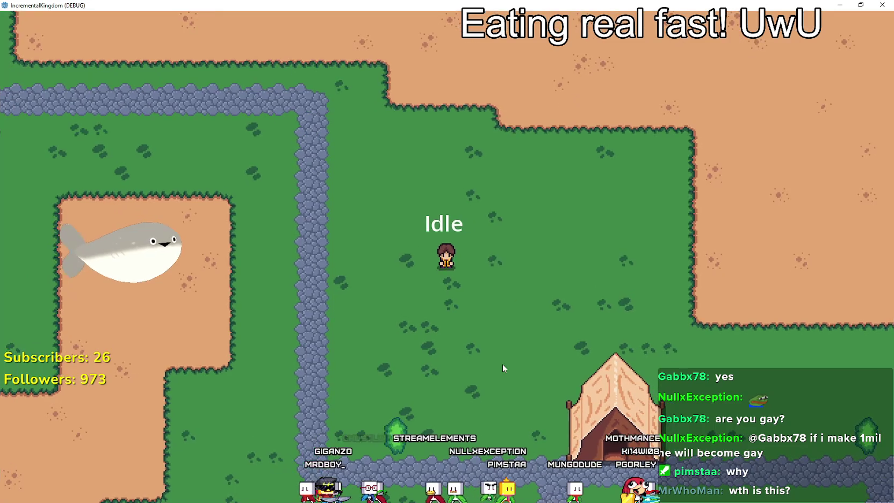
key(a)
key(s)
key(d)
key(w)
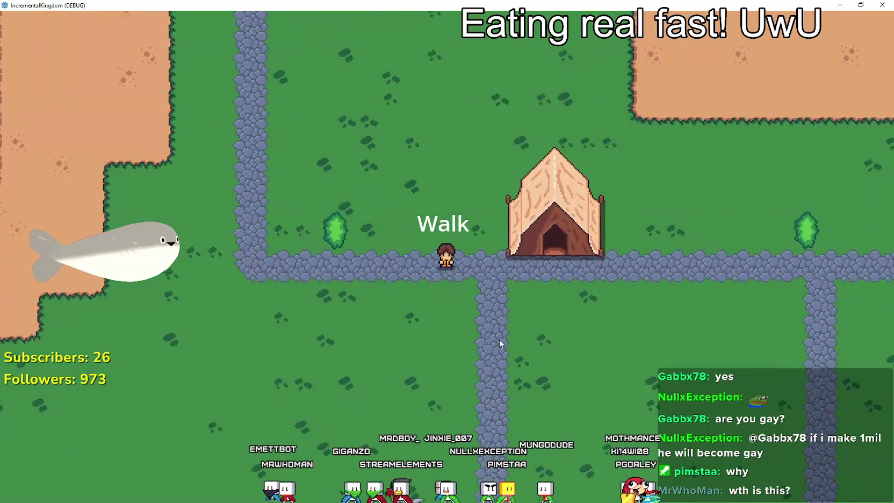
key(a)
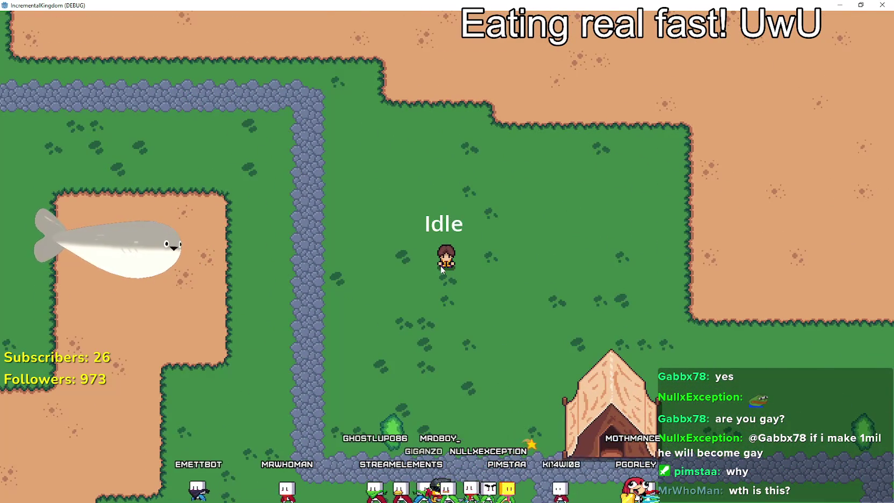
- Keep walking the character diagonally around the map while the label flips between Idle and Walk
key(s)
key(d)
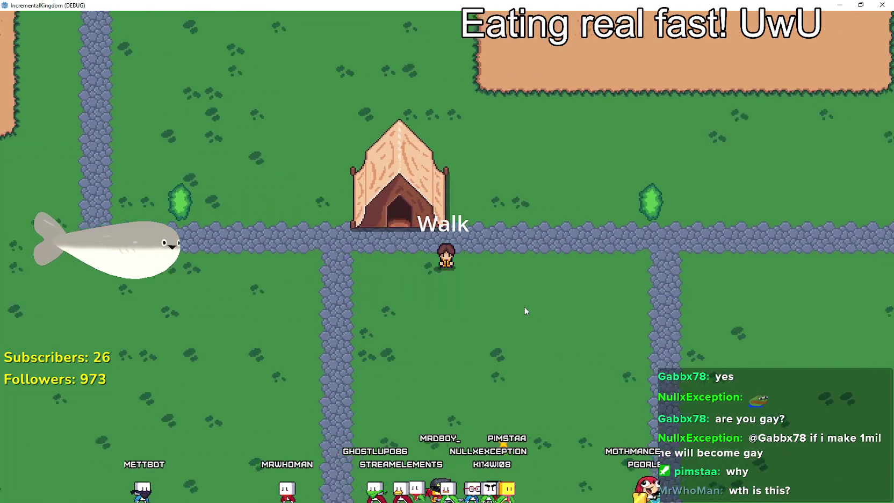
key(w)
key(a)
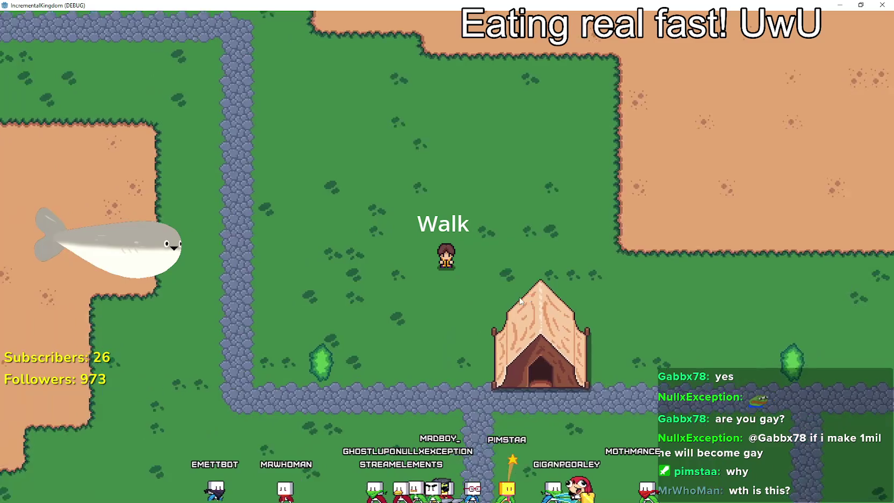
key(s)
key(d)
key(w)
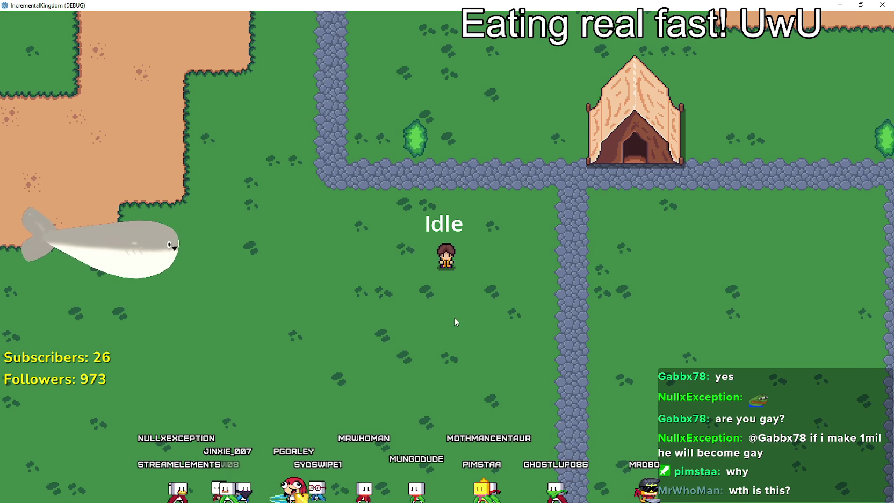
- Walk onto the vertical path, restore the game window to its smaller size and close the game
key(Right)
key(super+Down)
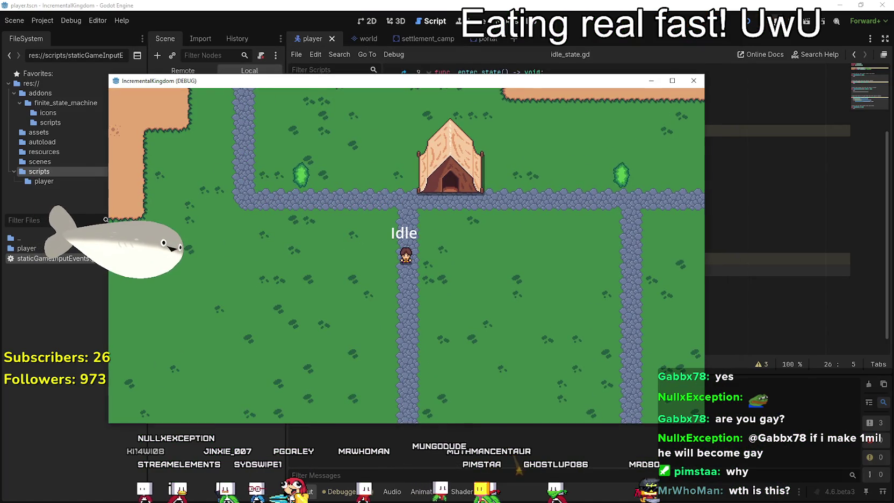
key(alt+F4)
scroll(552, 302, down, 1)
- Switch to walk_state.gd and look over the pass placeholder in its _process function
click(488, 294)
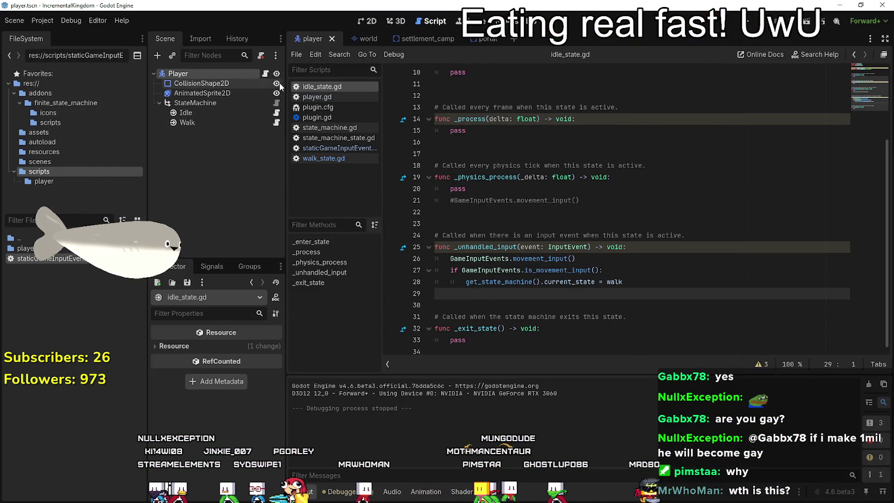
click(276, 122)
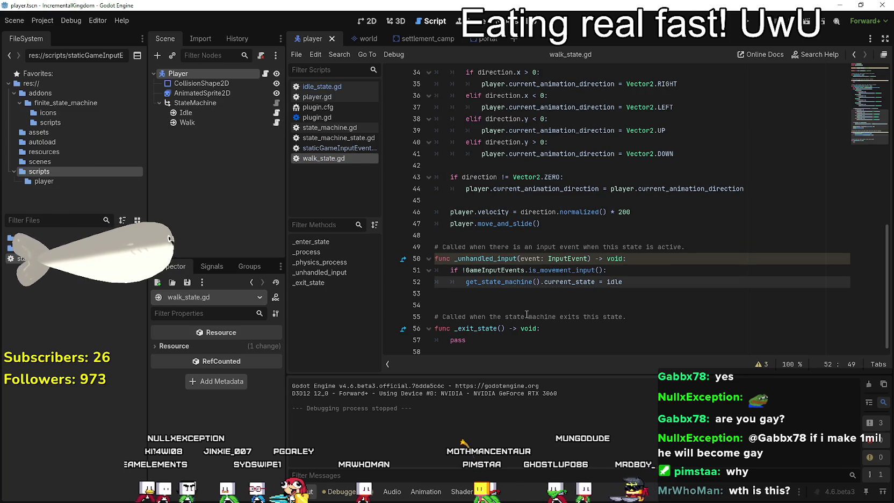
click(527, 314)
scroll(537, 317, up, 10)
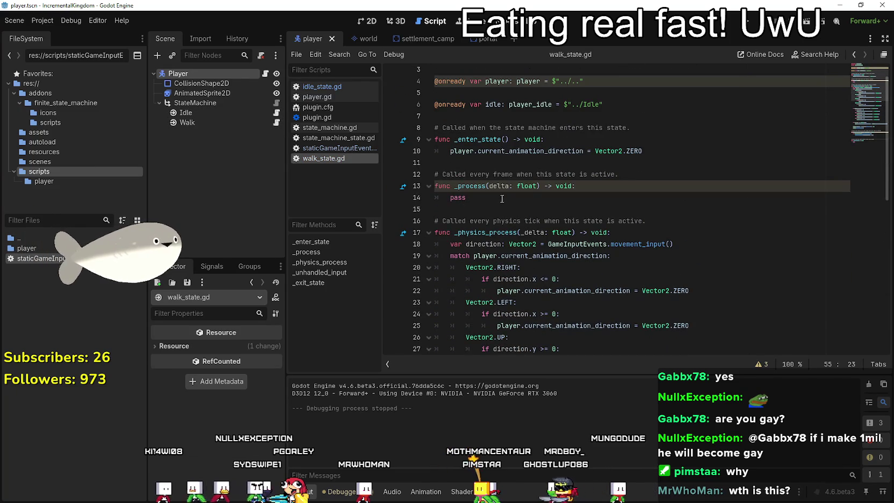
double_click(452, 198)
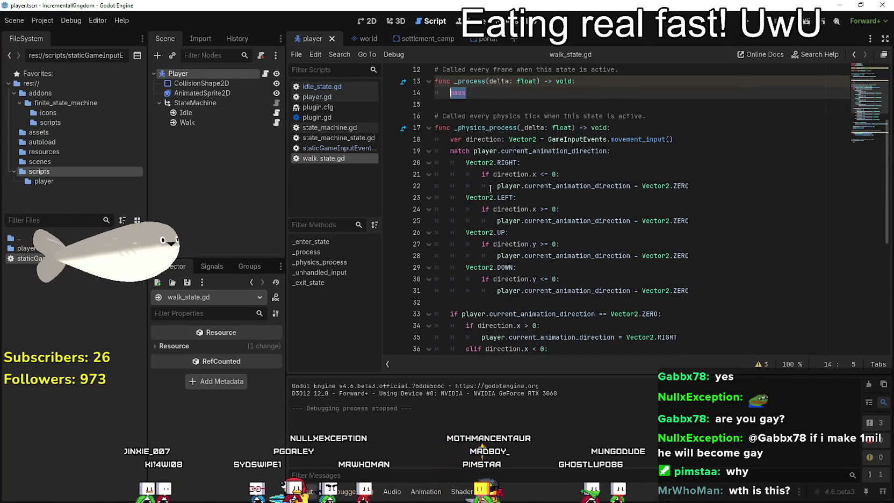
scroll(489, 183, down, 2)
scroll(530, 189, down, 2)
scroll(532, 220, up, 4)
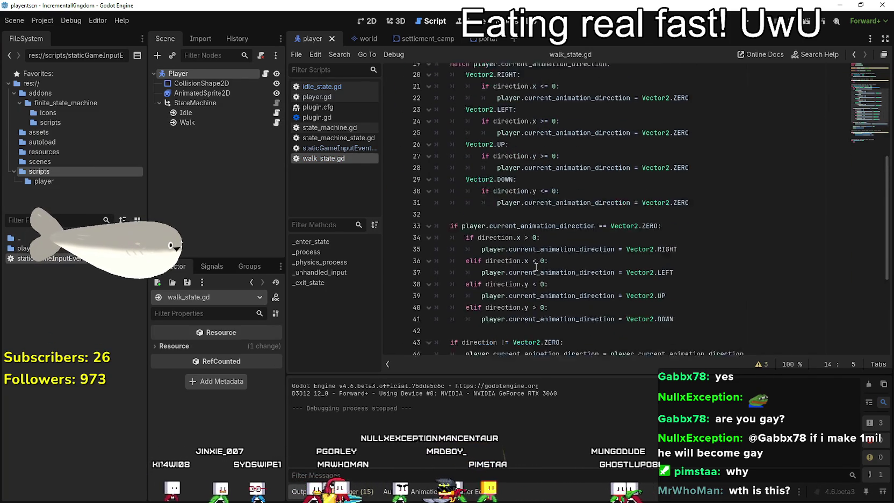
scroll(536, 252, down, 2)
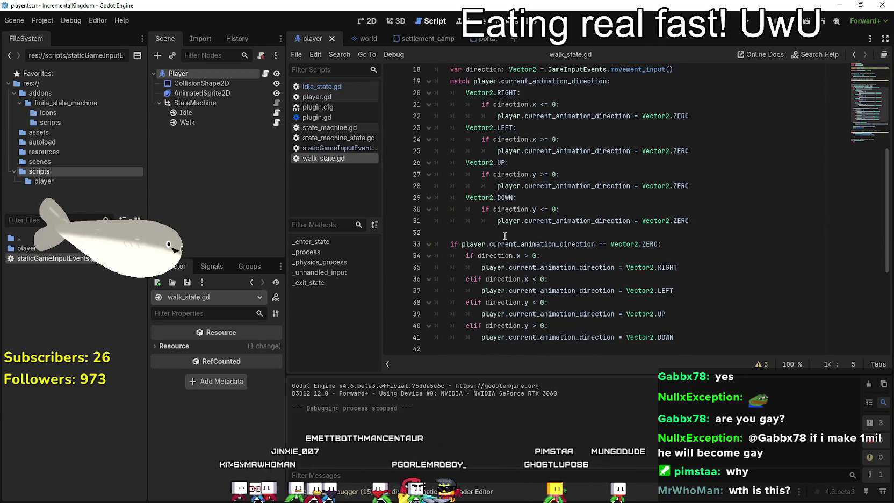
- Copy the if-block on lines 33–41 that picks a direction when current_animation_direction is Vector2.ZERO
double_click(578, 243)
drag(579, 244, 464, 243)
scroll(553, 240, up, 3)
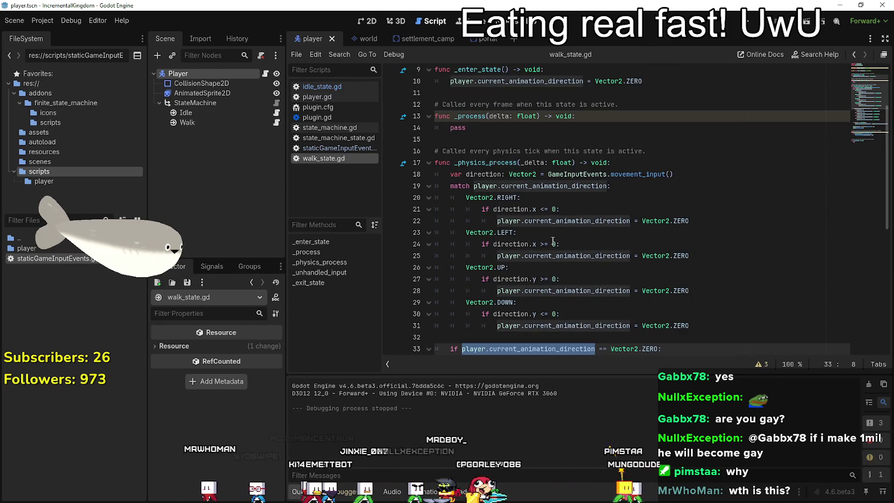
double_click(453, 127)
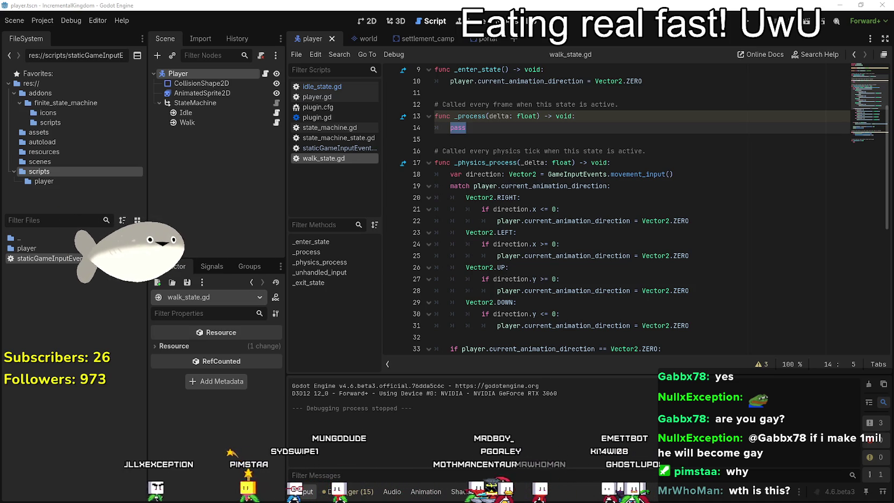
scroll(702, 227, down, 5)
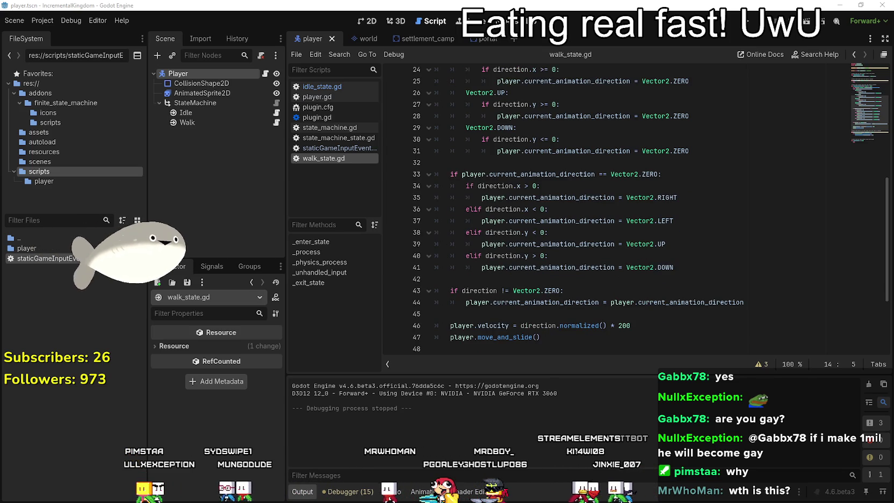
drag(674, 267, 430, 179)
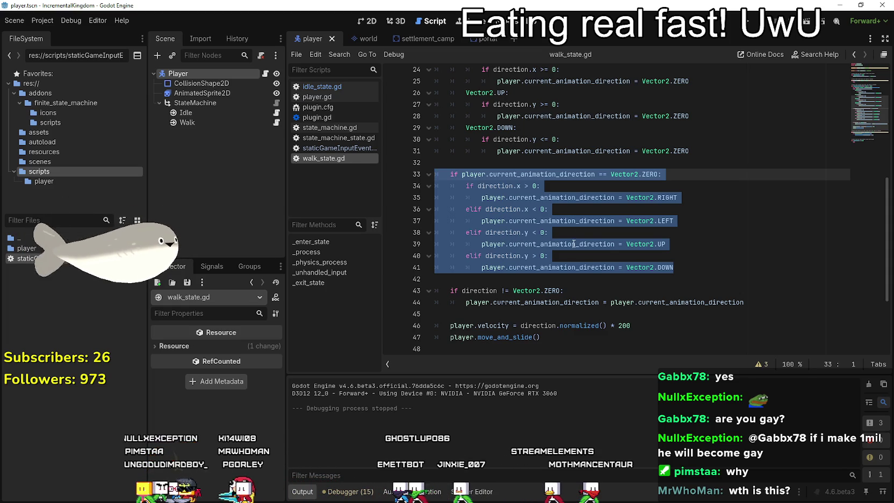
right_click(518, 224)
click(547, 290)
scroll(507, 248, up, 2)
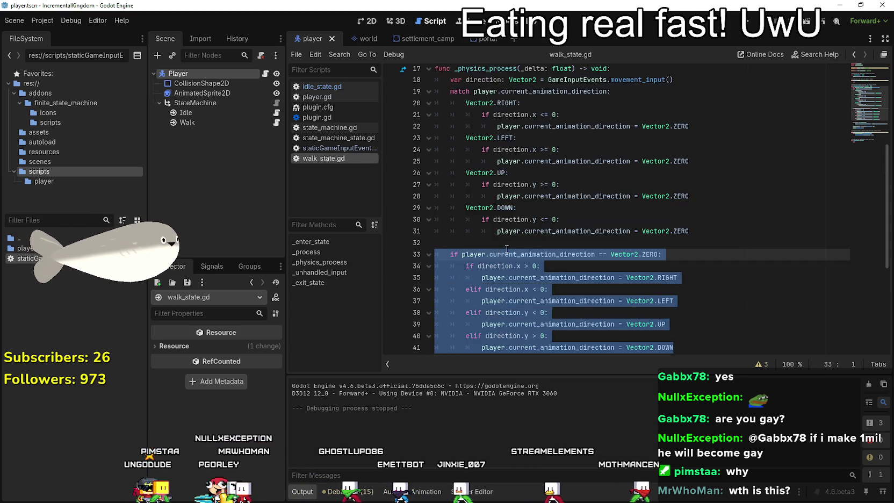
scroll(506, 249, up, 5)
- Replace pass in _process with the copied direction if-block
double_click(458, 207)
key(ctrl+v)
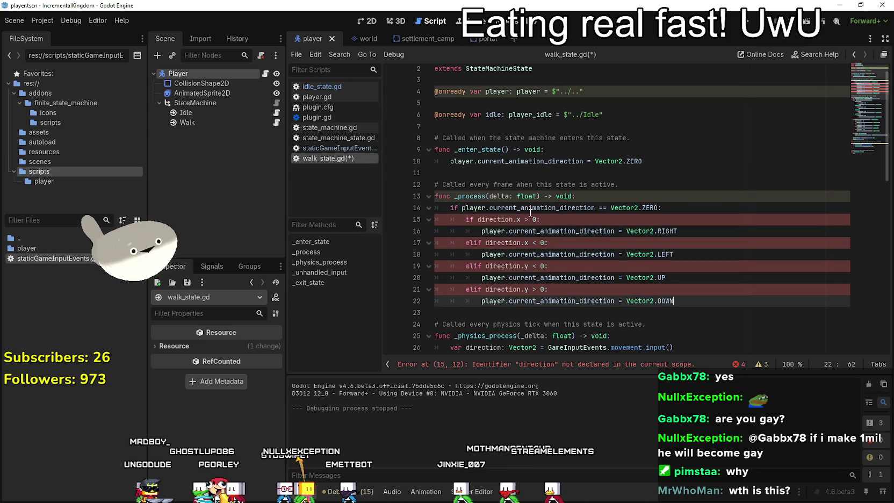
double_click(494, 219)
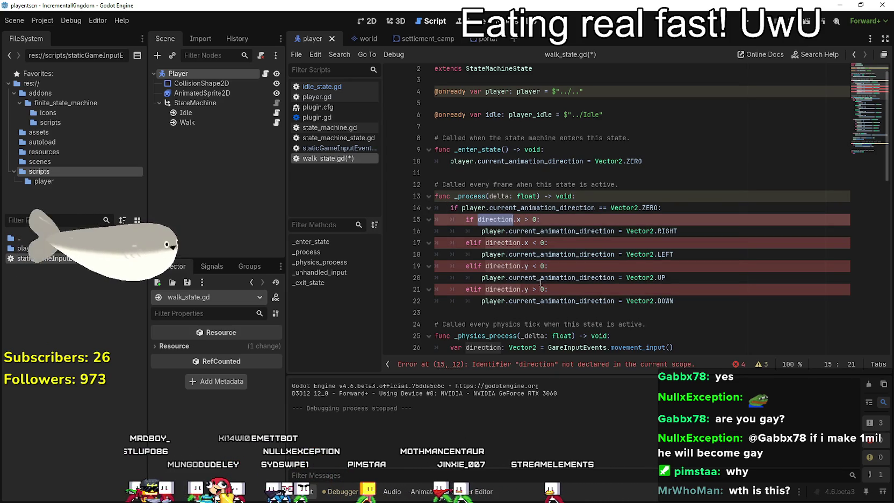
scroll(540, 282, down, 3)
- Declare 'var direction: Vector2' at script level on line 7, taken from line 26
double_click(497, 242)
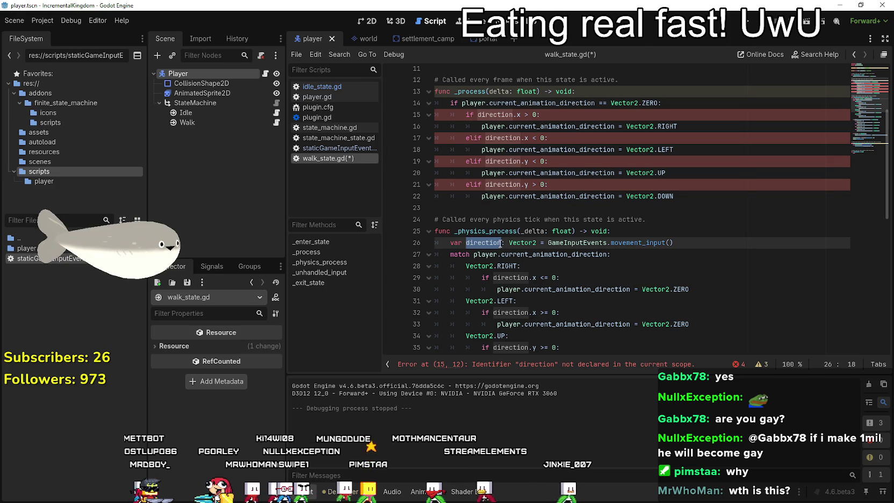
drag(697, 242, 451, 244)
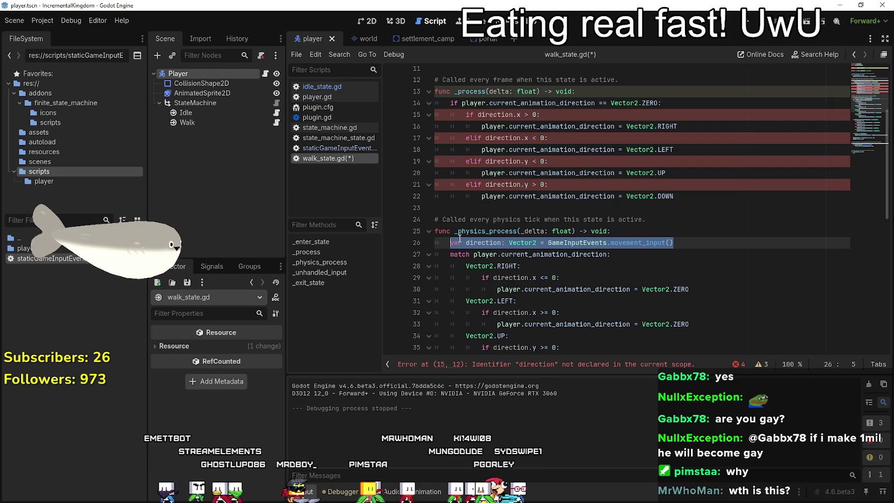
scroll(460, 234, down, 2)
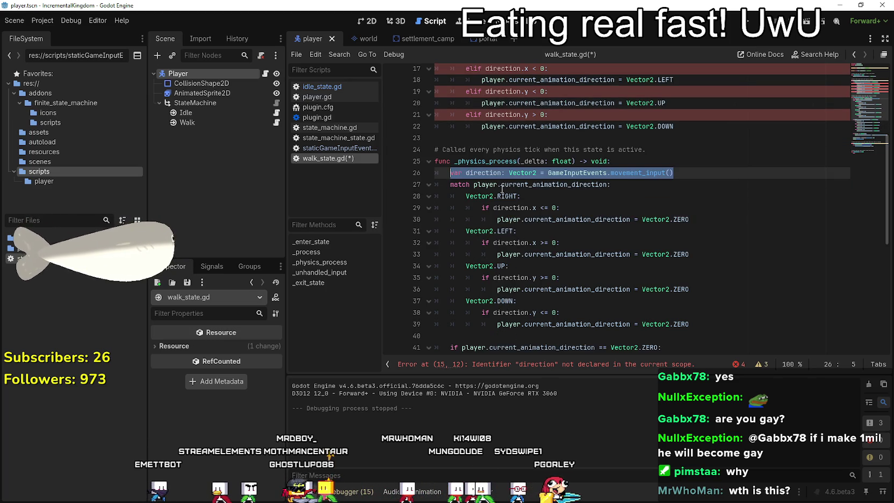
scroll(663, 235, down, 4)
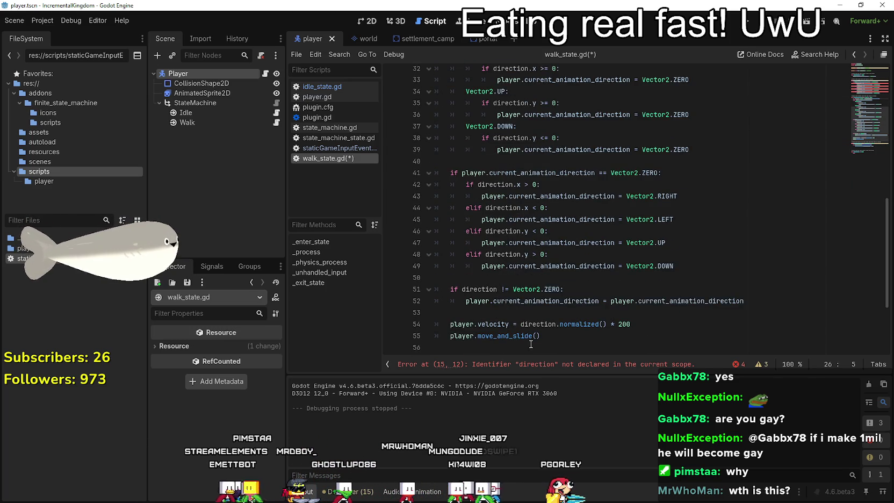
scroll(529, 324, up, 7)
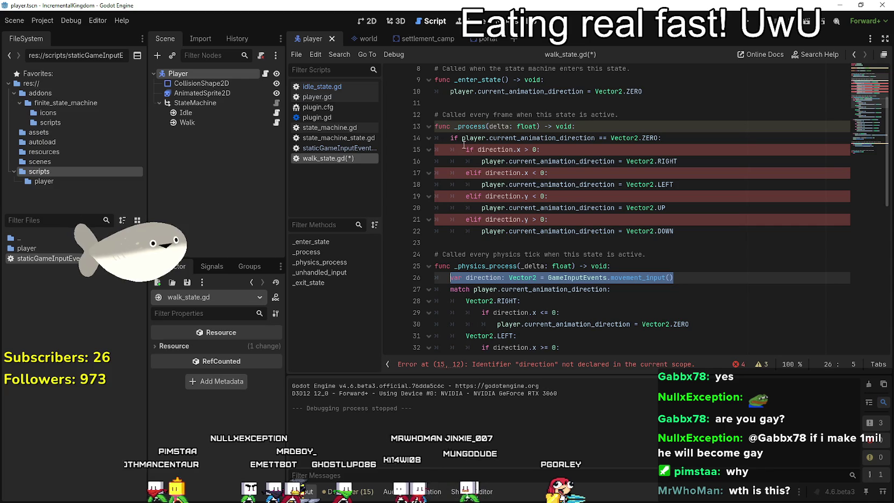
scroll(480, 209, down, 2)
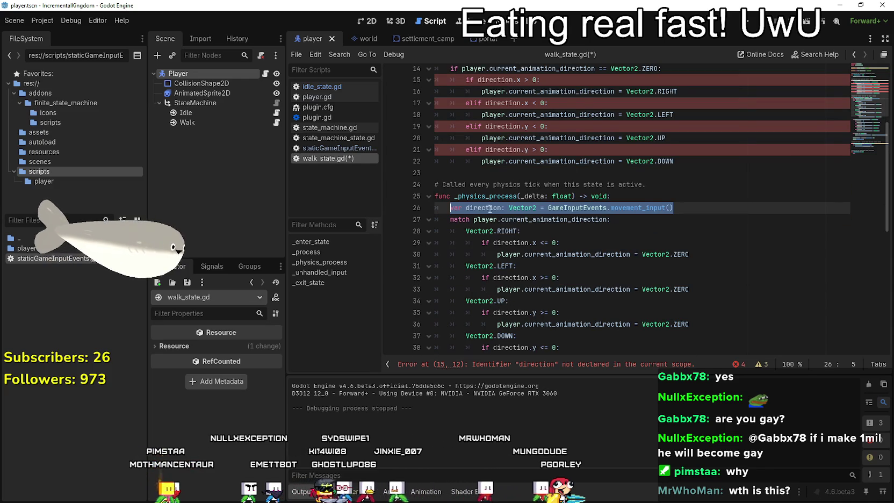
scroll(480, 209, up, 1)
drag(450, 243, 536, 242)
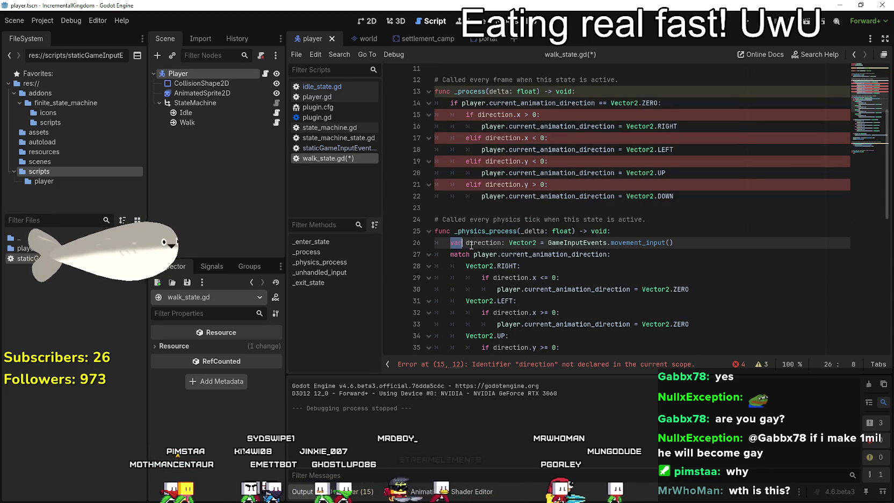
scroll(454, 127, up, 3)
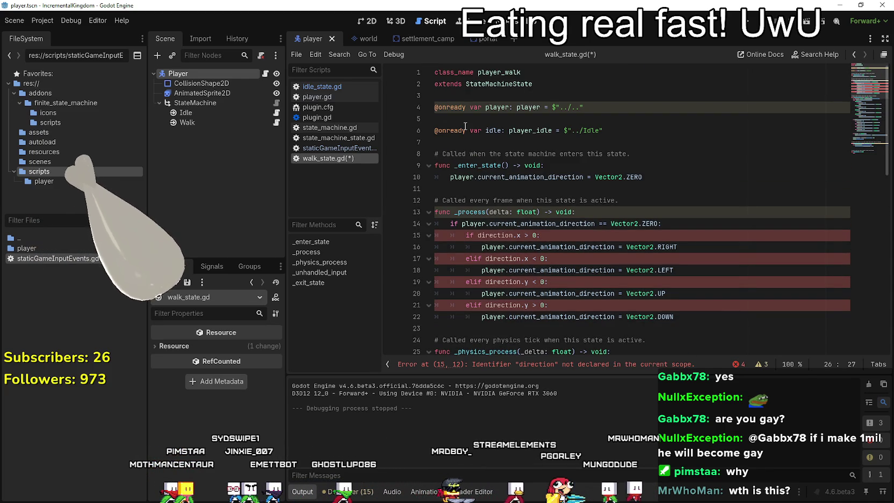
click(454, 141)
key(ctrl+v)
scroll(530, 171, down, 2)
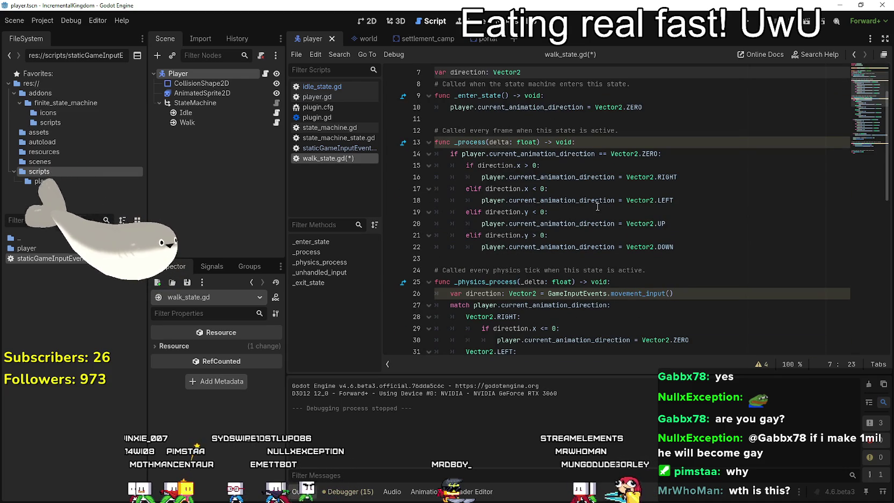
scroll(523, 267, down, 1)
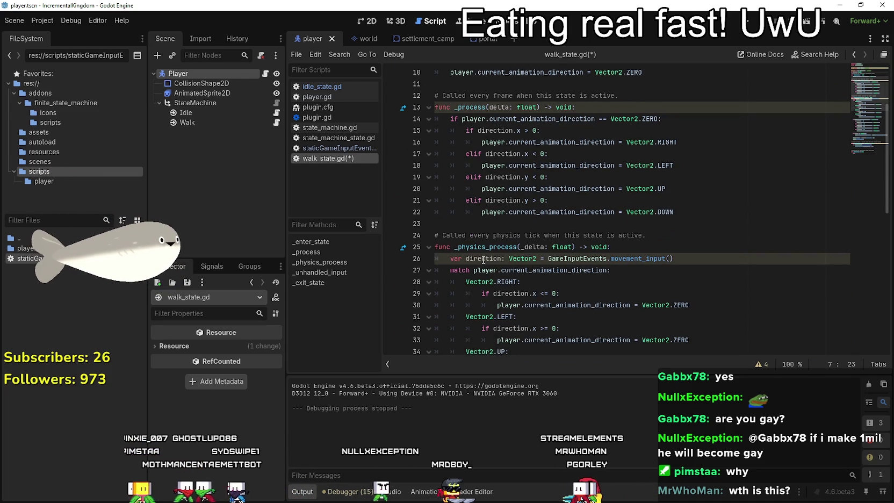
- Strip 'var' and ': Vector2' from line 26 so it assigns the script-level direction
drag(467, 261, 447, 260)
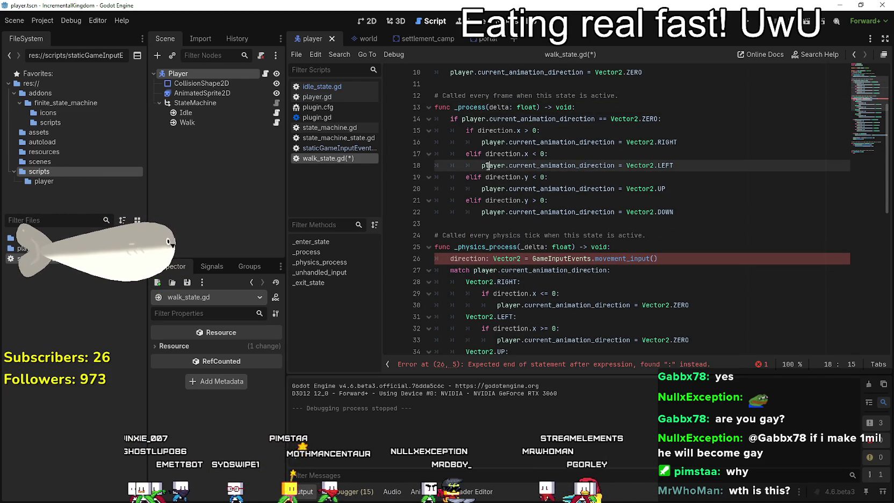
double_click(574, 257)
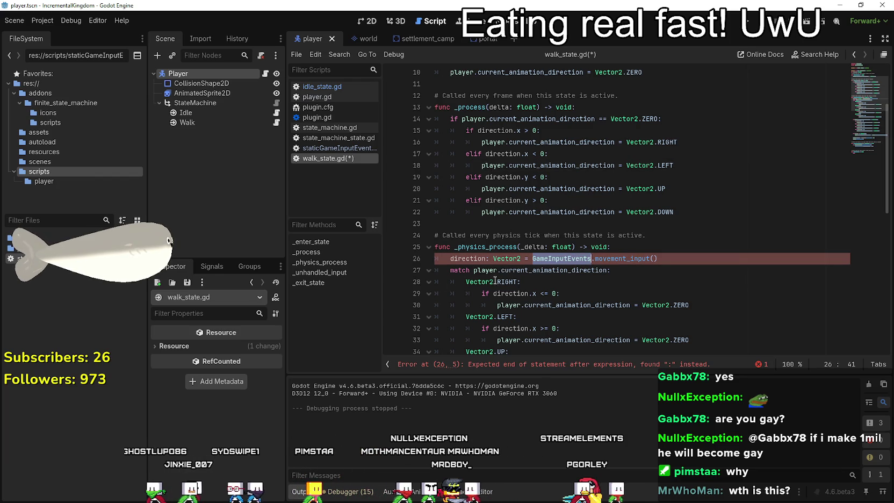
click(506, 259)
key(Delete)
key(Delete)
key(Delete)
key(BackSpace)
key(BackSpace)
key(BackSpace)
click(502, 270)
scroll(502, 271, down, 1)
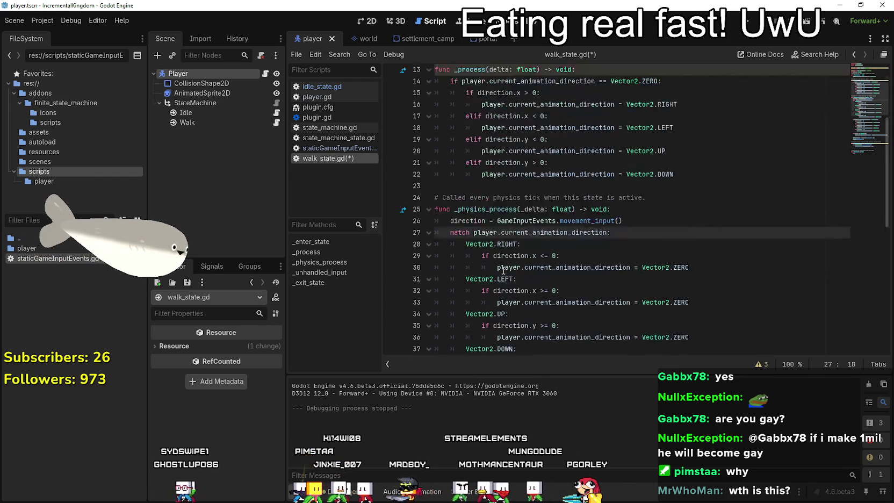
scroll(537, 215, up, 3)
- Review the pasted if-block and select line 16's Vector2.RIGHT assignment for rewriting
click(457, 176)
click(666, 186)
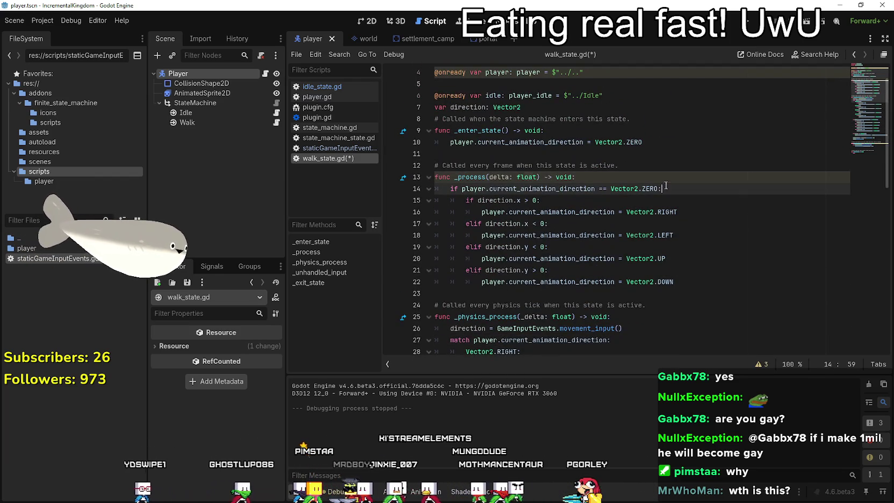
click(621, 182)
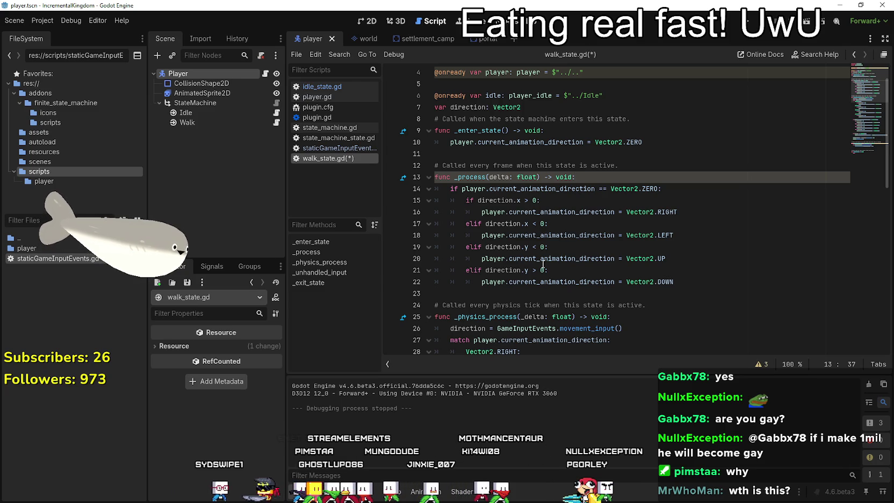
click(490, 282)
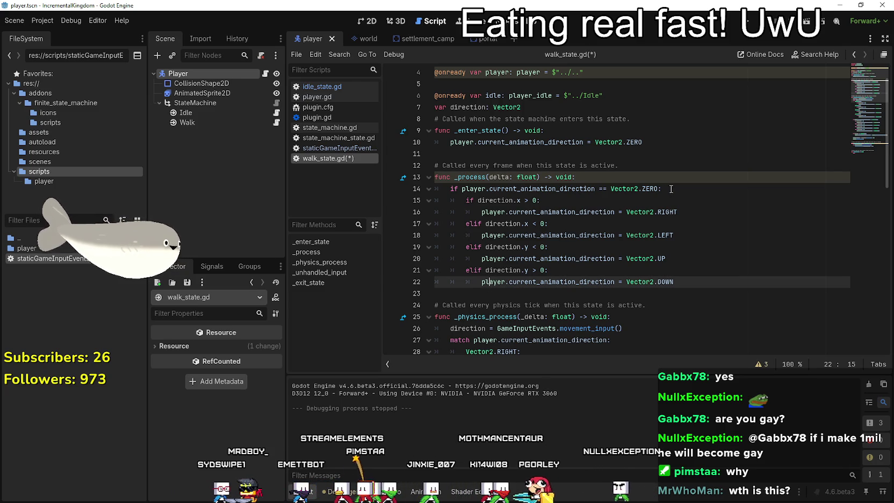
drag(692, 216, 482, 212)
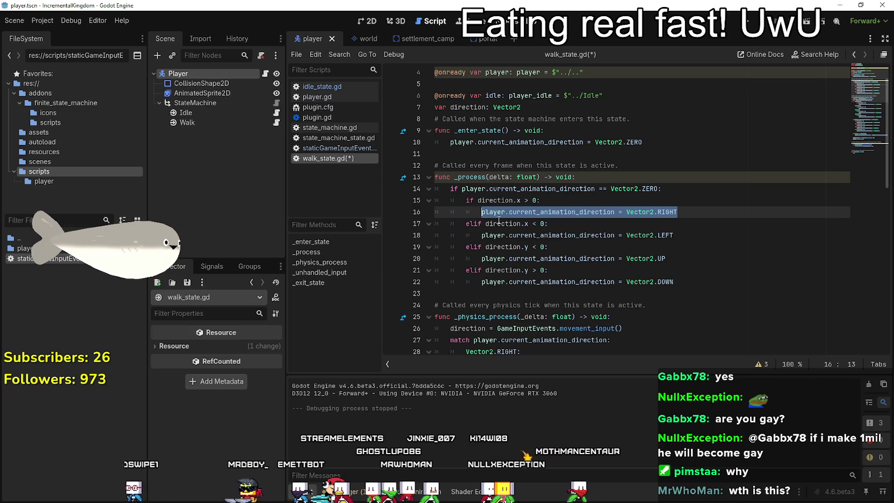
click(498, 96)
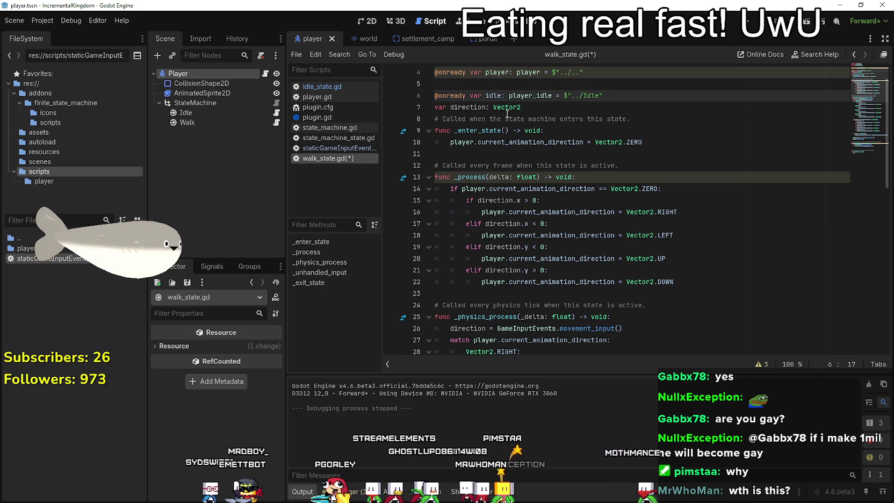
scroll(507, 114, up, 1)
double_click(496, 107)
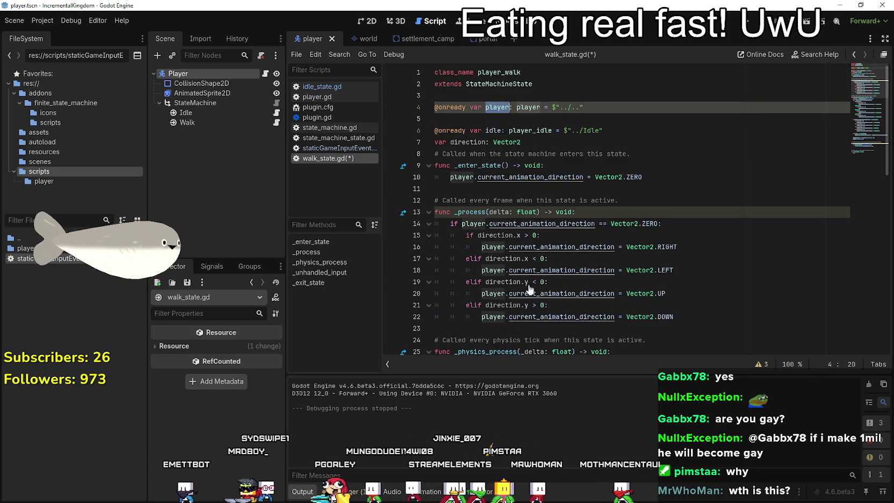
click(528, 223)
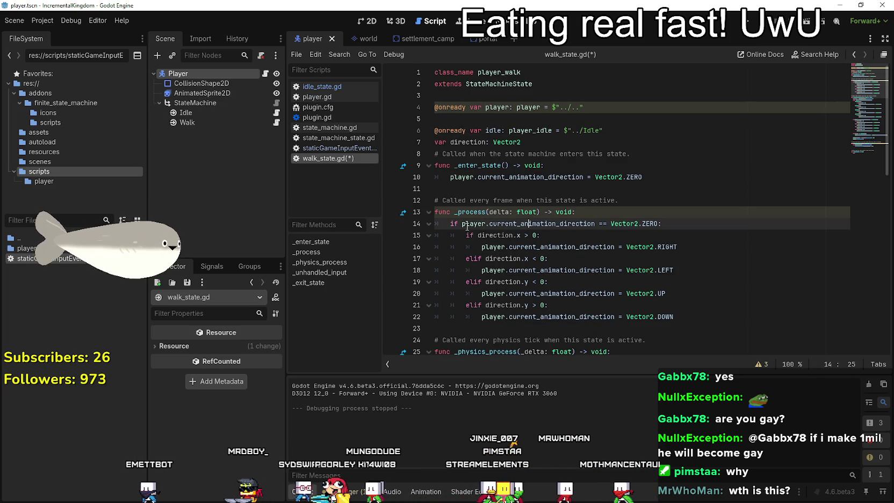
double_click(504, 247)
drag(503, 246, 680, 248)
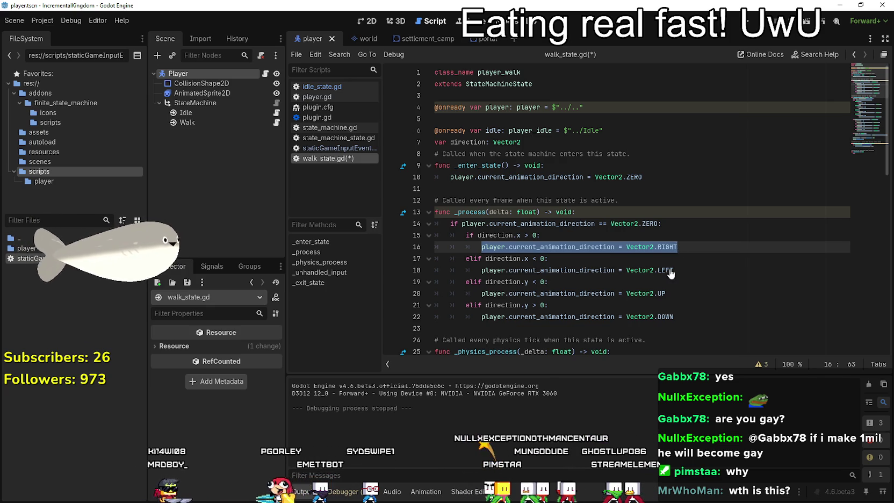
- Rewrite line 16 as a player.player_sprite.play() call, checking the sprite's name in player.gd
text(player.ani)
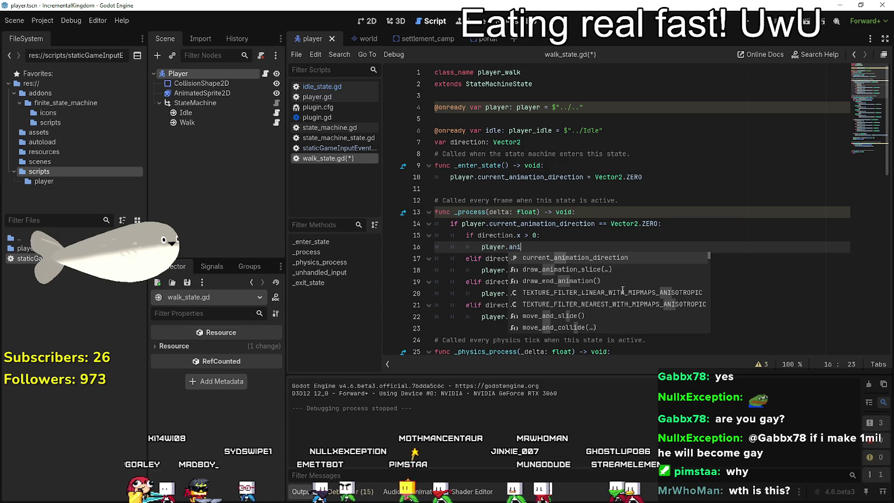
text(m)
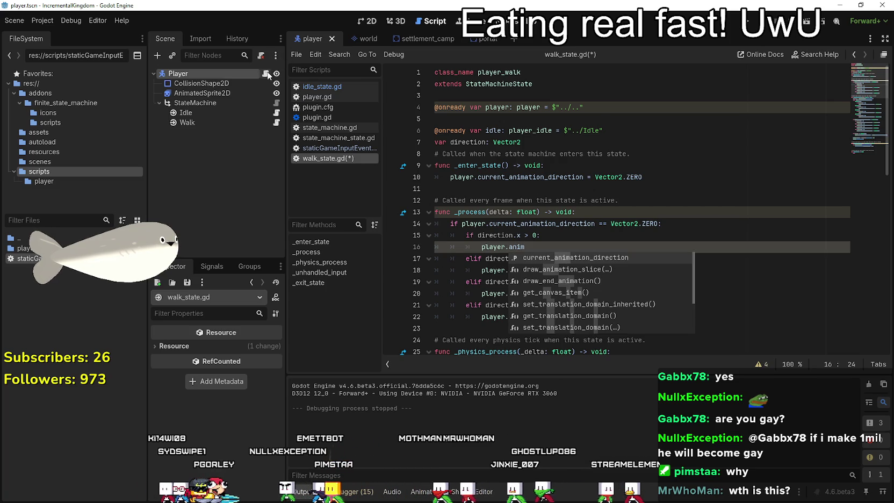
click(315, 97)
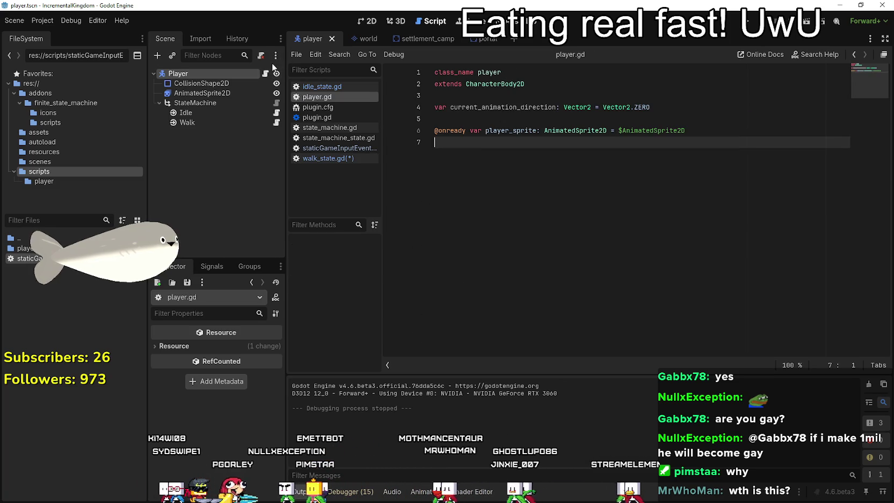
double_click(492, 130)
key(ctrl+c)
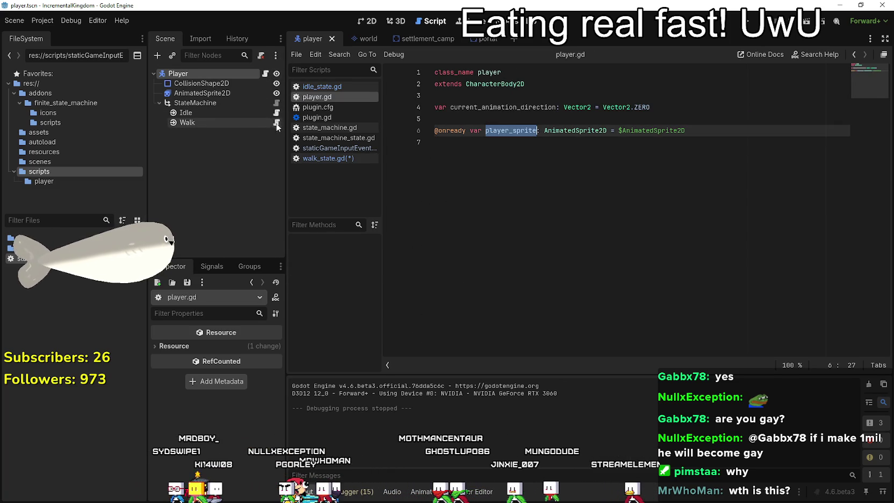
click(276, 122)
click(525, 245)
key(ctrl+BackSpace)
key(ctrl+v)
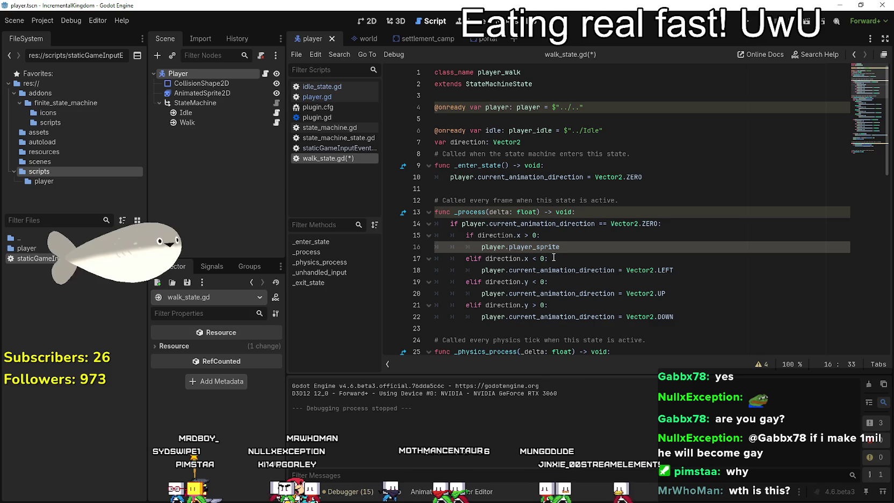
text(.play)
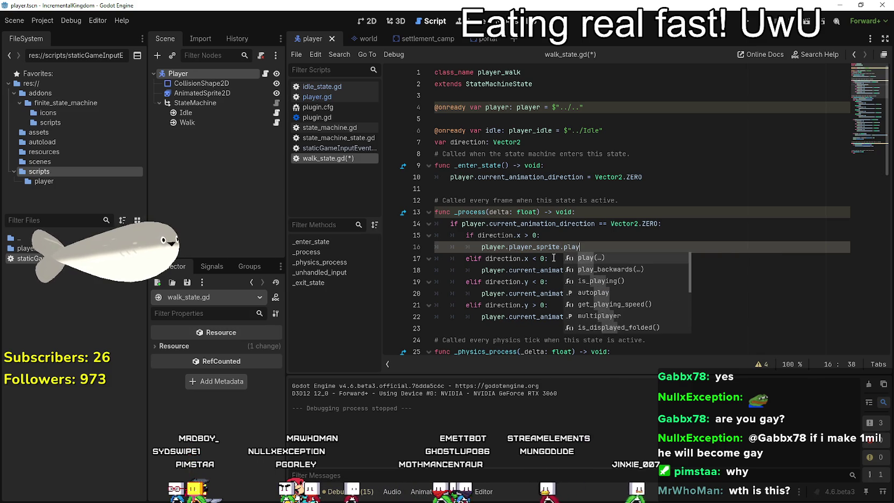
key(Return)
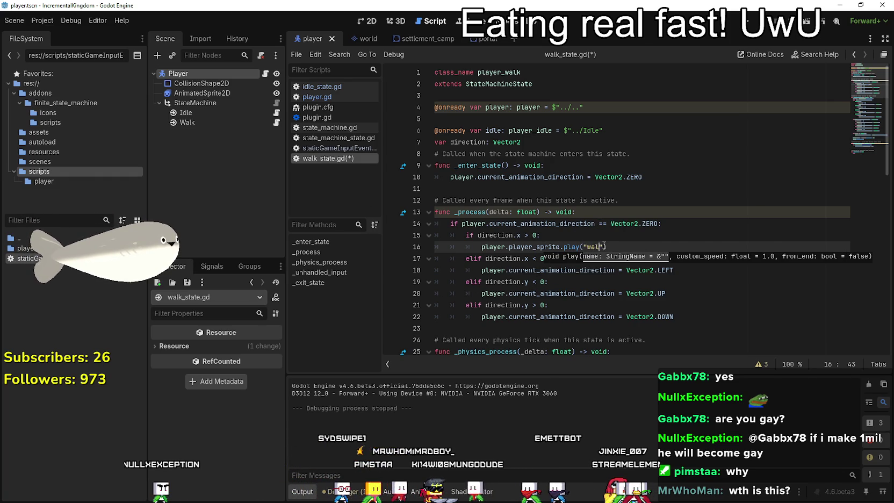
- Finish line 16 as player.player_sprite.play("walk_right") and copy that call
text(k")
click(588, 246)
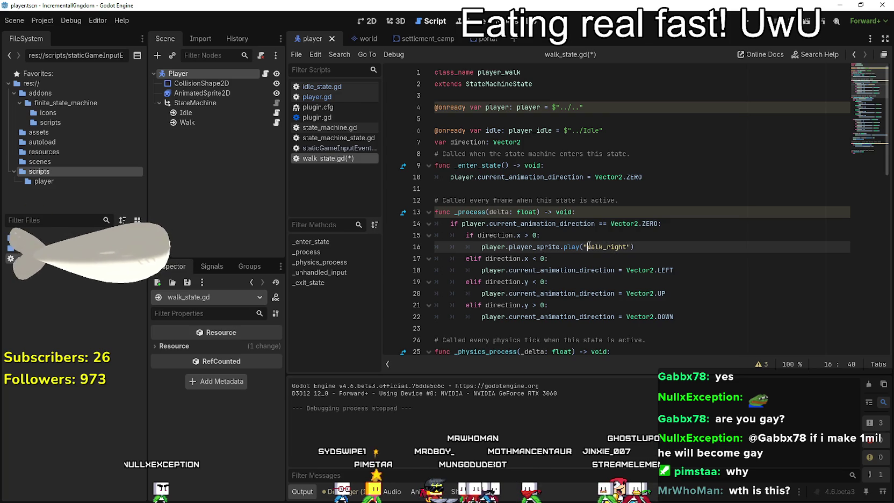
drag(550, 250, 635, 247)
key(ctrl+c)
- Paste the play call over lines 18 and 20, changing line 20's animation to walk_up
drag(481, 270, 672, 271)
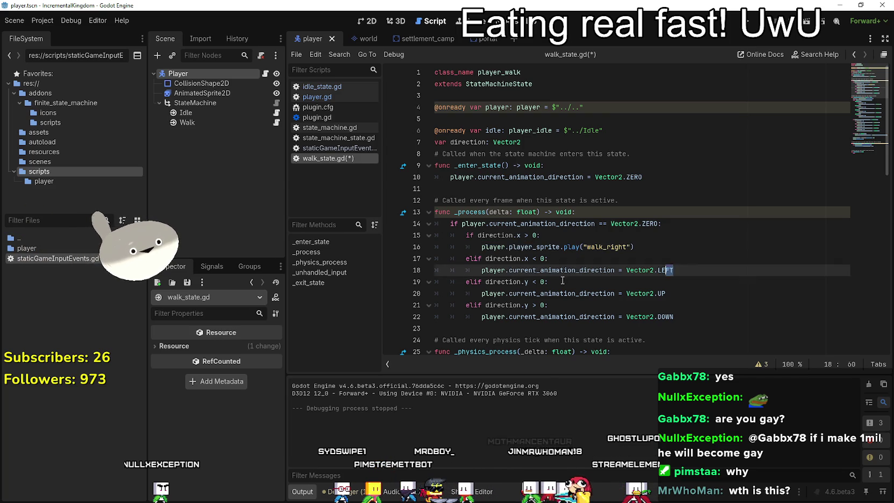
key(ctrl+v)
drag(481, 293, 666, 293)
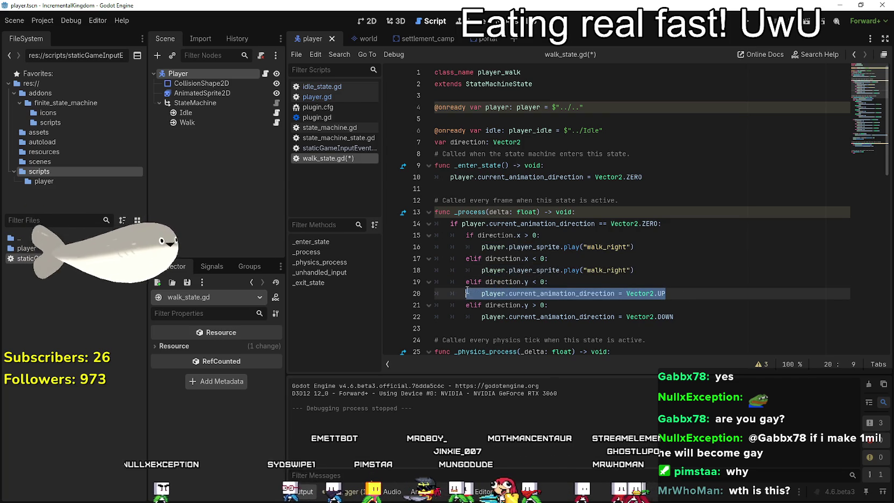
key(ctrl+v)
click(627, 293)
key(BackSpace)
key(BackSpace)
key(BackSpace)
text(up)
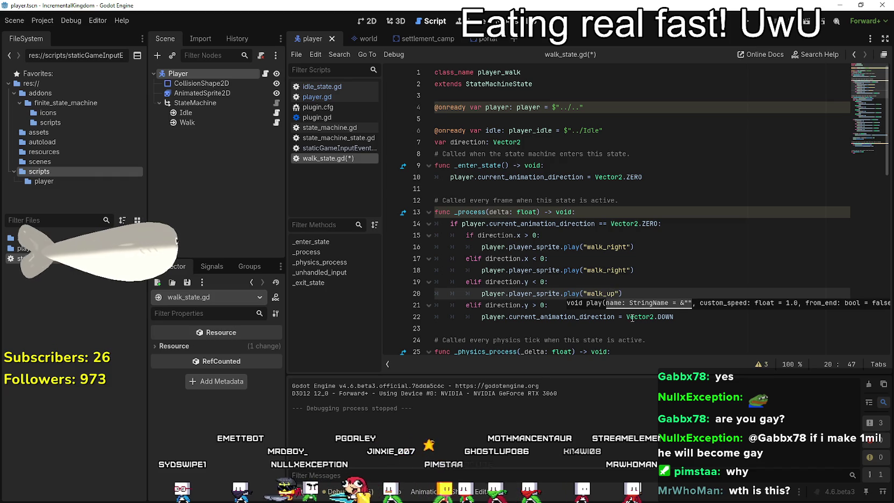
- Paste the play call over line 22 as walk_down, save walk_state.gd and run the game
double_click(481, 316)
drag(481, 316, 674, 317)
key(ctrl+v)
click(606, 316)
click(615, 317)
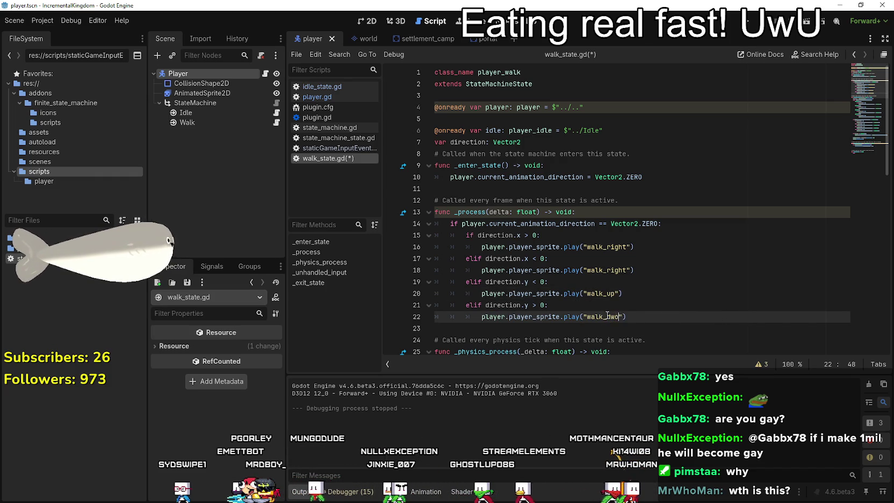
key(BackSpace)
key(BackSpace)
text(own)
key(ctrl+s)
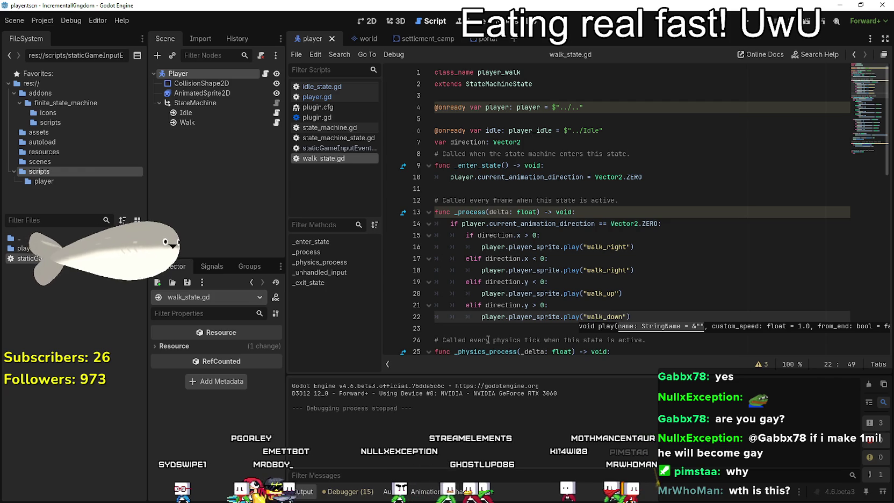
key(Down)
scroll(487, 340, down, 2)
key(F5)
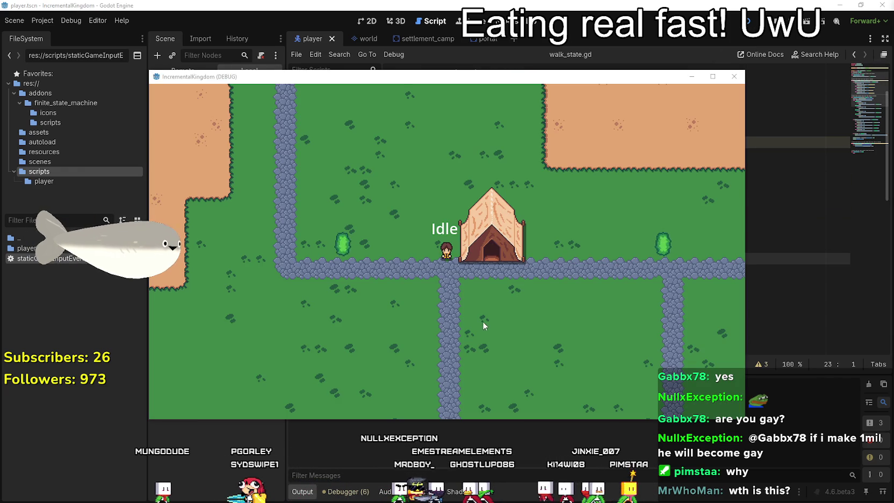
- Walk the player up, left, down and right with the arrow keys, watching Walk/Idle, then stop with F8
key(Up)
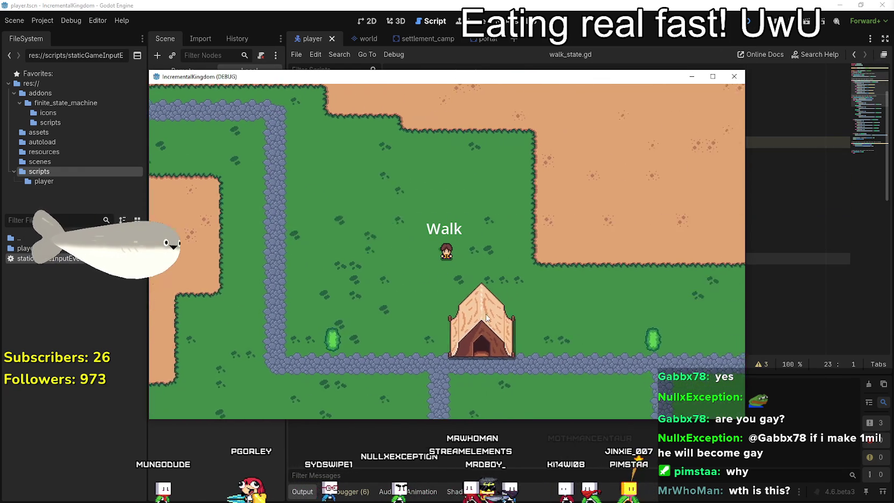
key(Left)
key(Down)
key(Left)
key(Up)
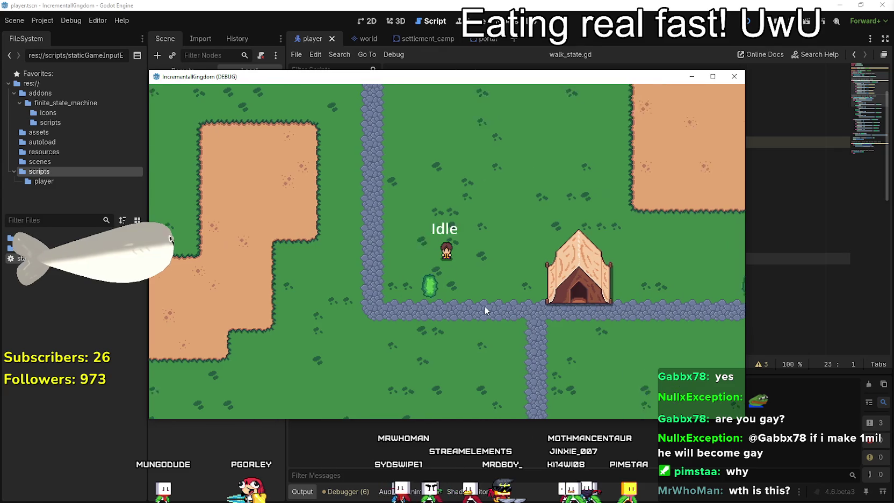
key(Up)
key(Right)
key(Left)
key(Down)
key(Right)
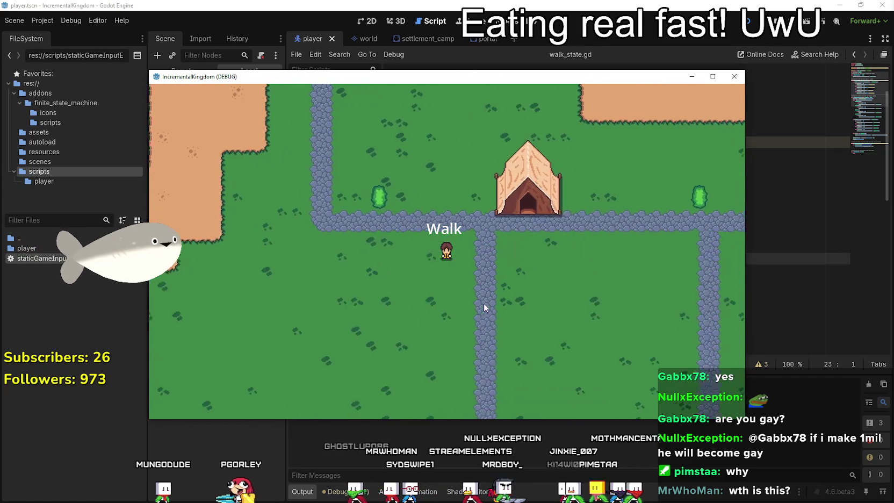
key(Up)
key(Left)
key(Right)
key(F8)
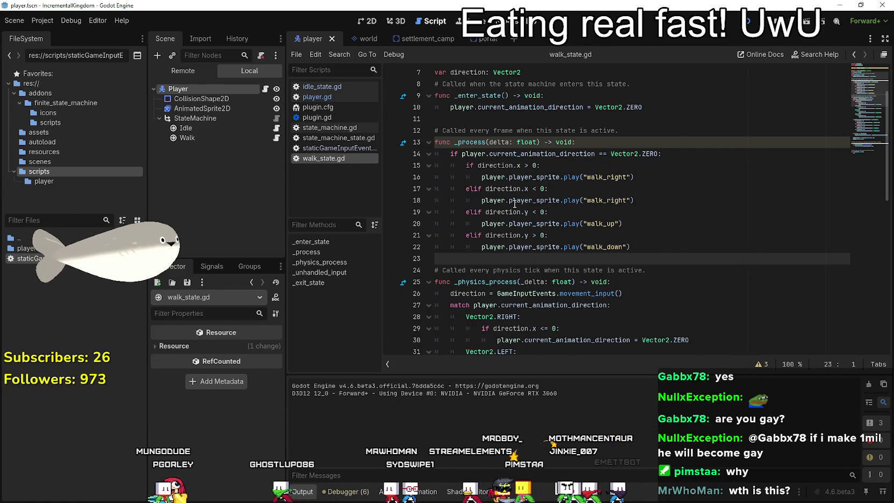
- Put breakpoints on walk_state.gd lines 16, 18, 20 and 22, then relaunch the game
scroll(524, 236, down, 2)
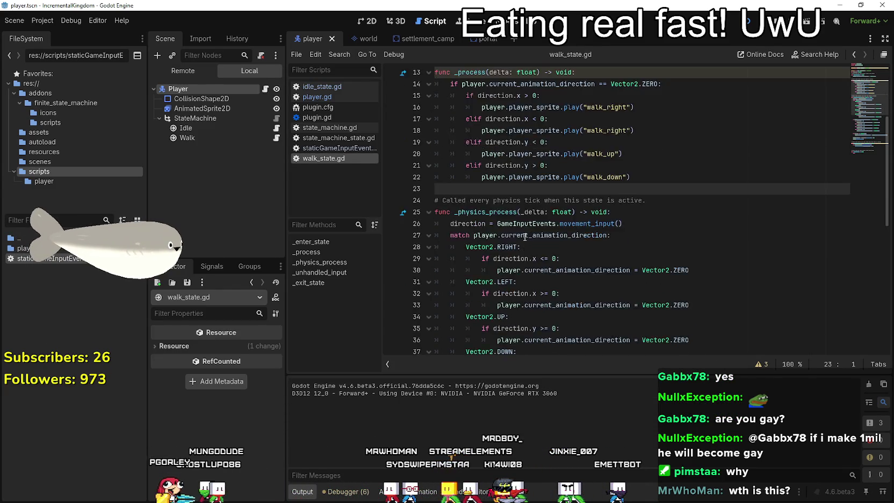
scroll(525, 237, down, 7)
scroll(516, 218, up, 3)
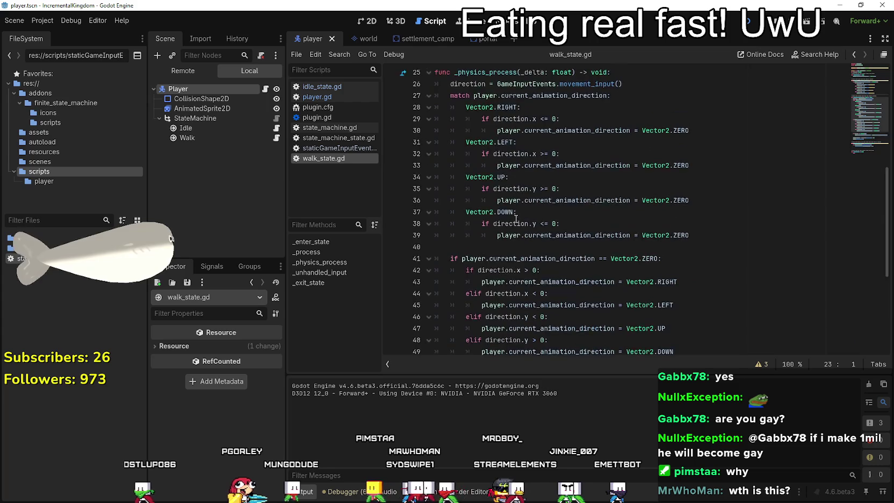
scroll(516, 219, up, 2)
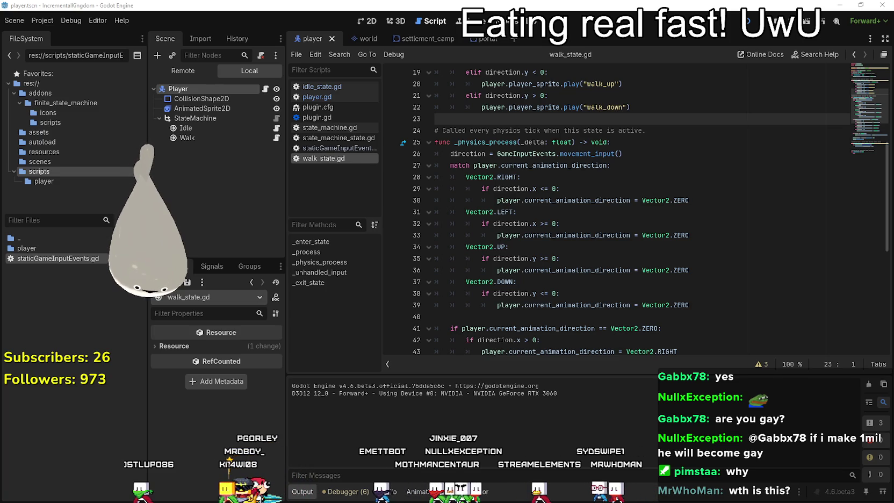
scroll(414, 187, up, 4)
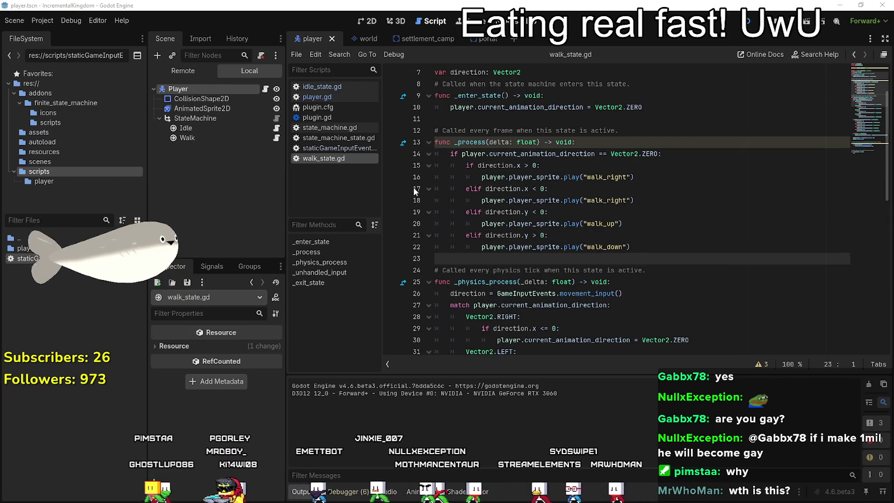
click(391, 177)
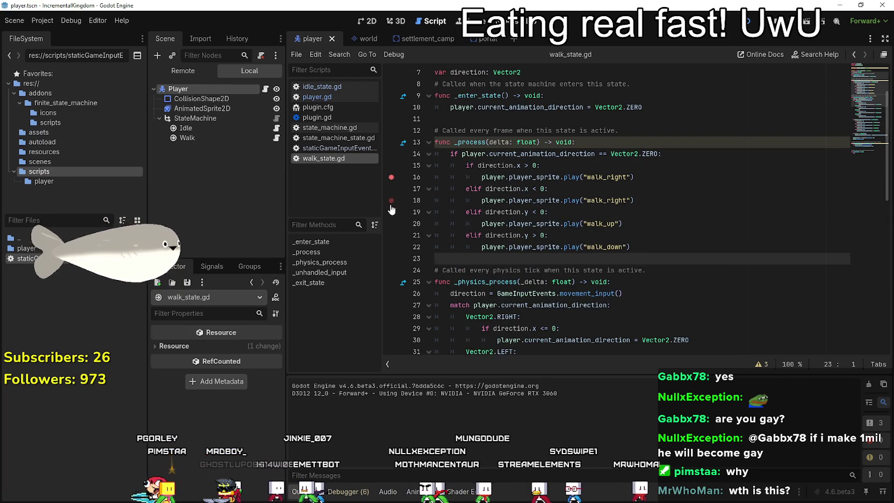
click(391, 224)
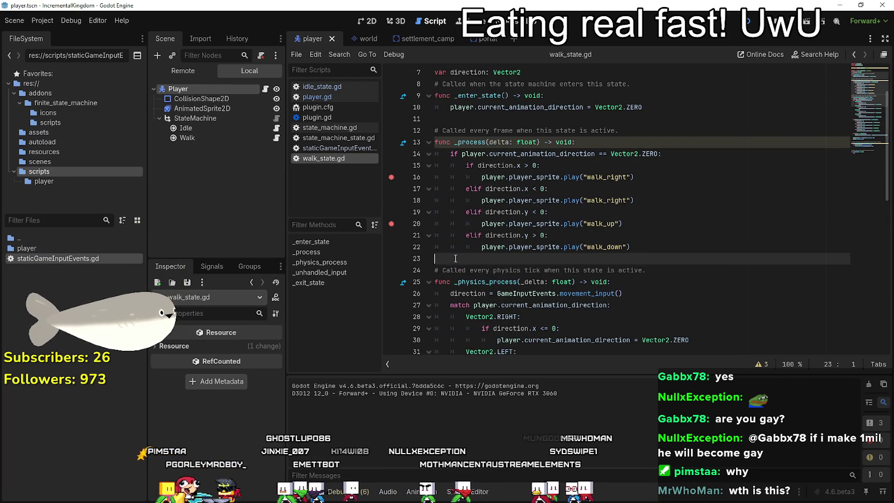
click(516, 246)
key(F9)
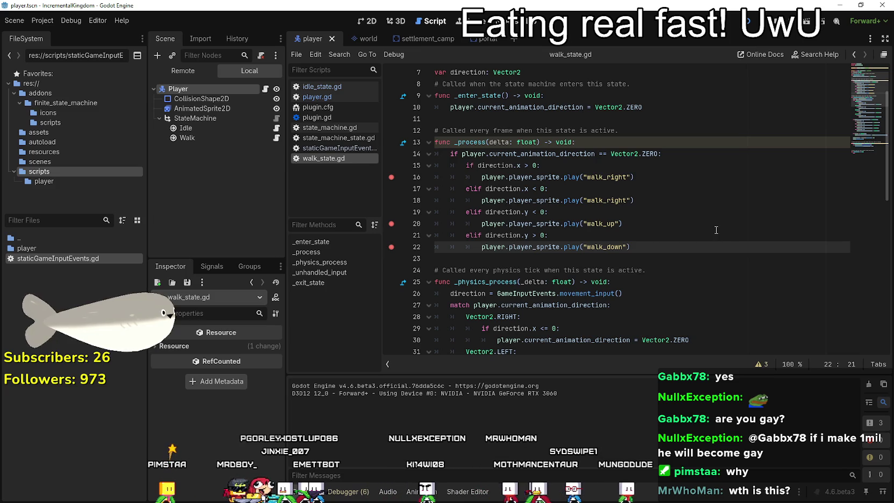
click(716, 230)
click(392, 201)
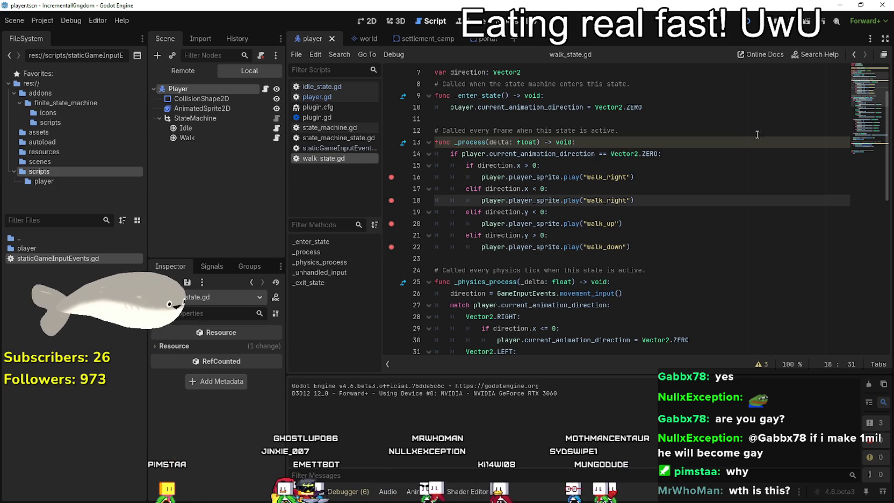
key(w)
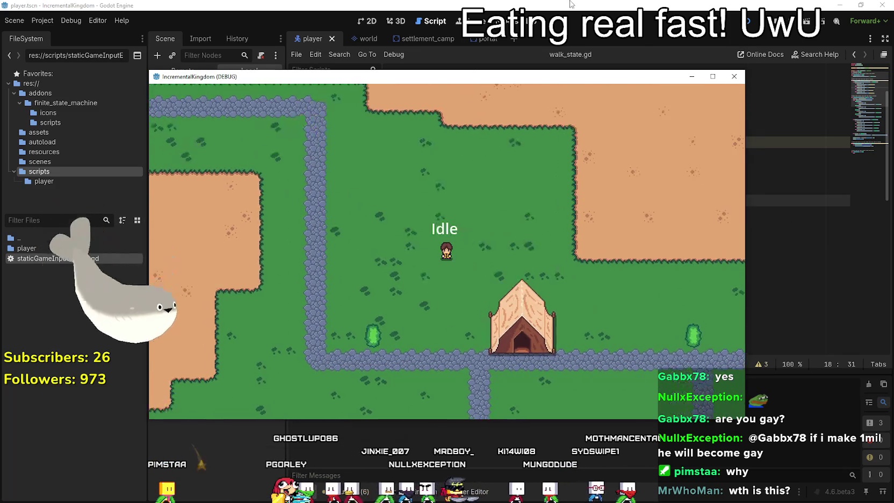
key(F8)
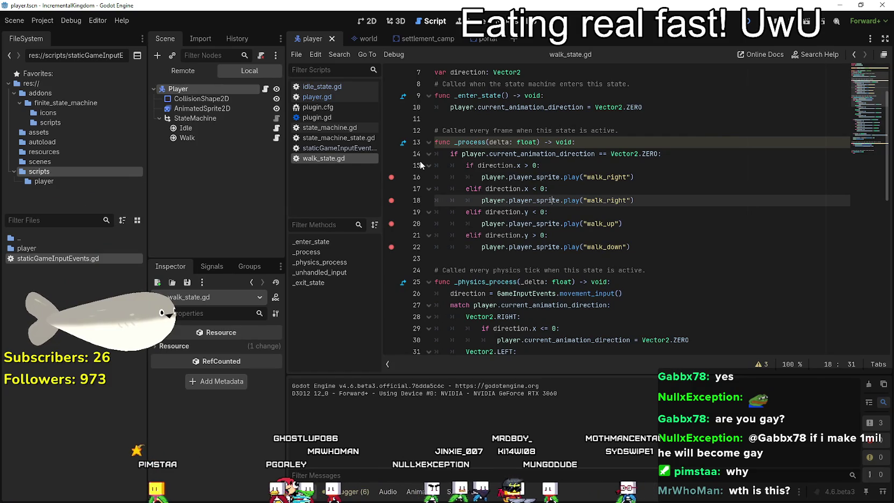
key(shift+F3)
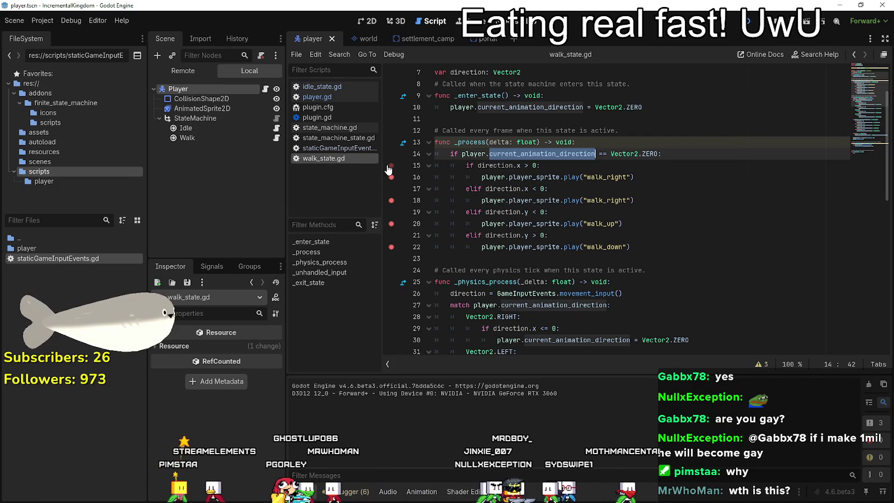
scroll(539, 268, down, 10)
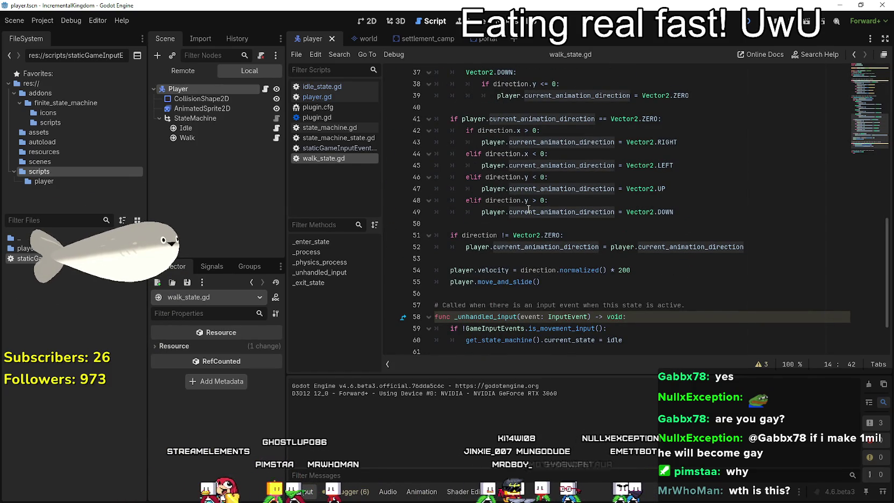
mouse_move(529, 209)
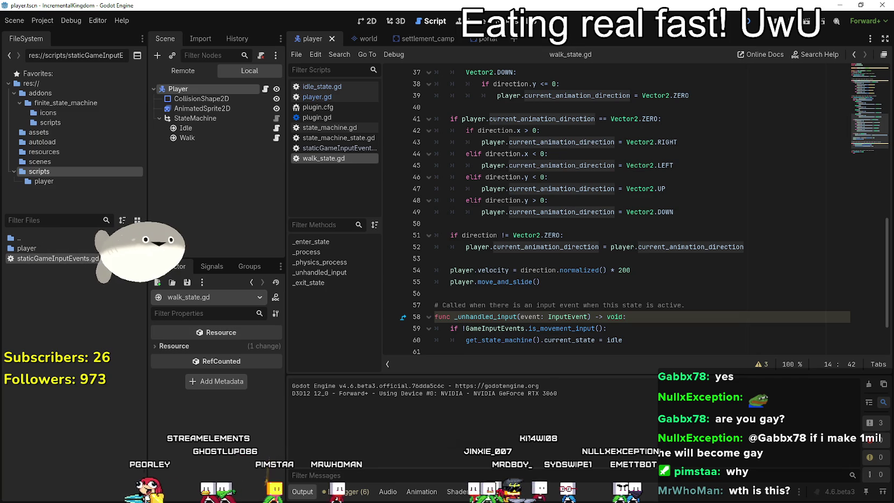
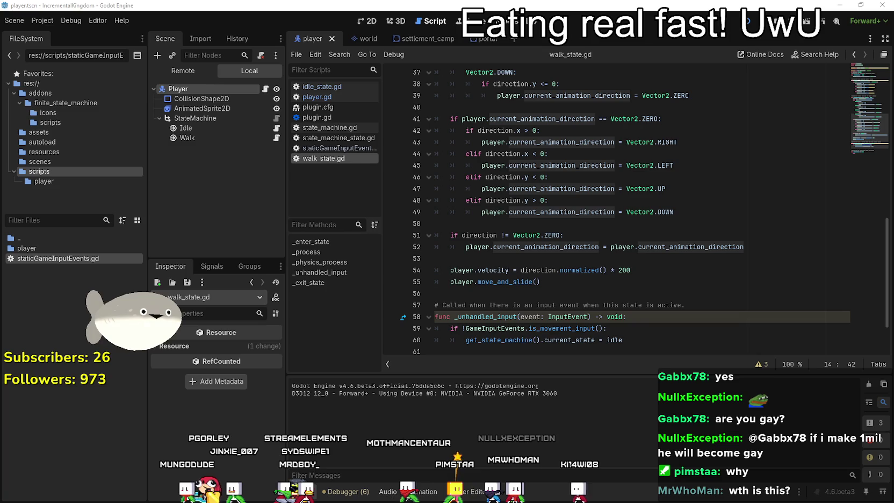
- Review the direction condition on lines 14–15 of walk_state.gd
scroll(644, 213, up, 1)
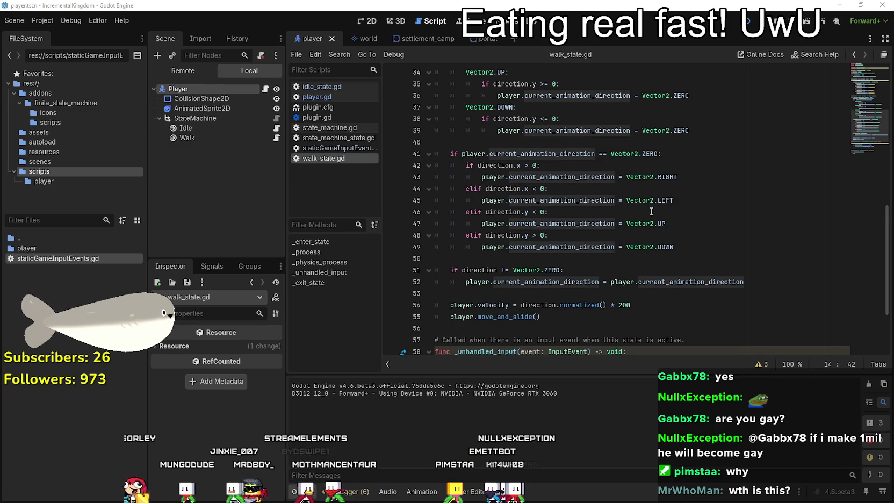
scroll(651, 233, down, 3)
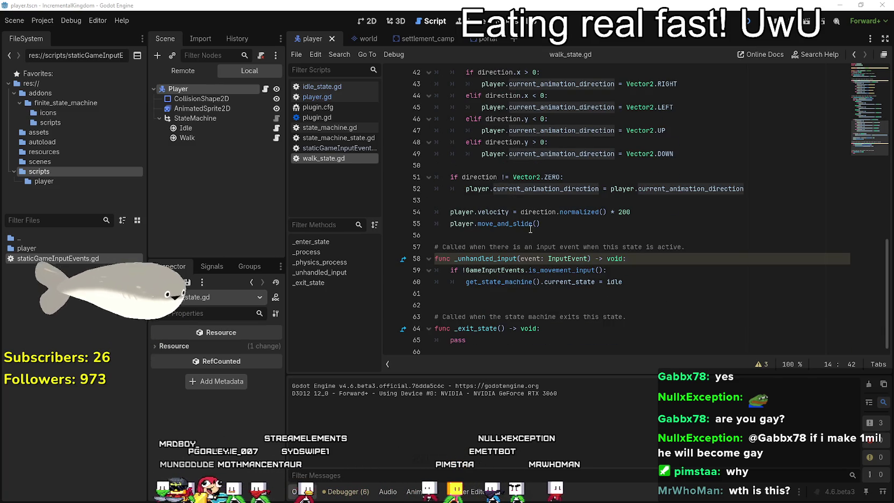
scroll(531, 228, up, 2)
scroll(531, 228, up, 7)
scroll(534, 227, up, 3)
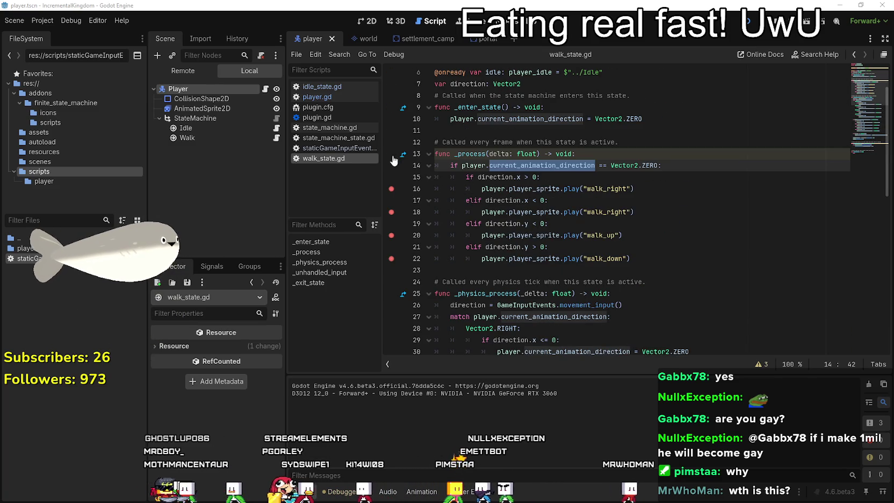
click(683, 152)
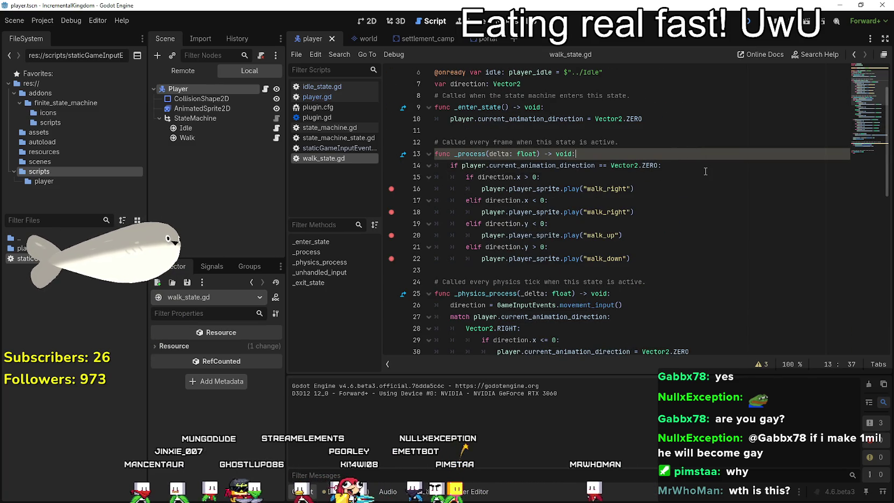
drag(685, 162, 591, 154)
click(554, 178)
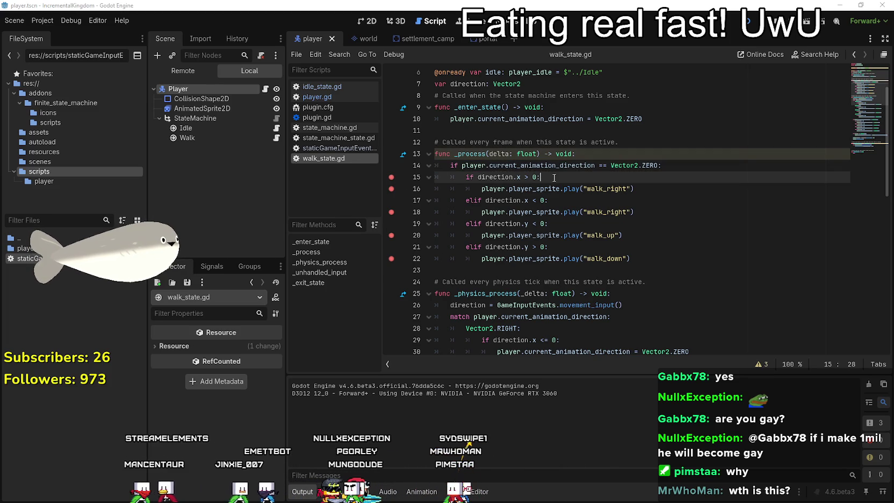
- Run the game and walk right until it pauses at the line 15 breakpoint
key(F5)
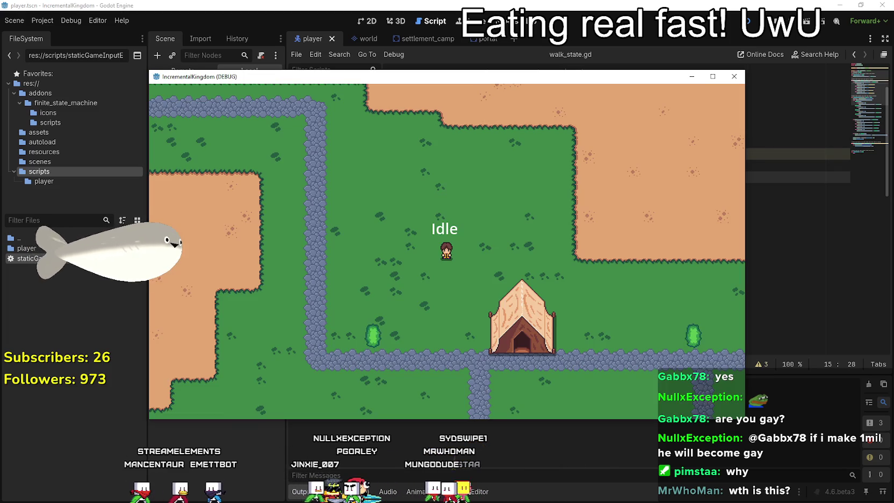
key(d)
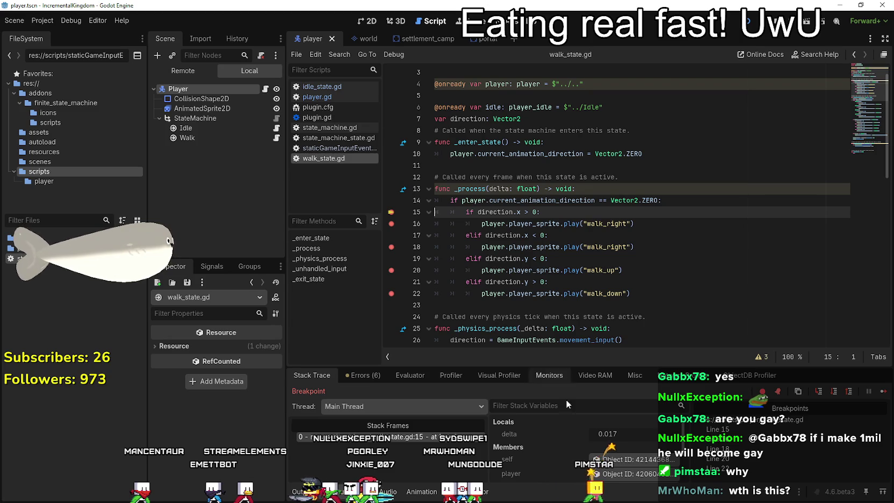
scroll(598, 464, down, 1)
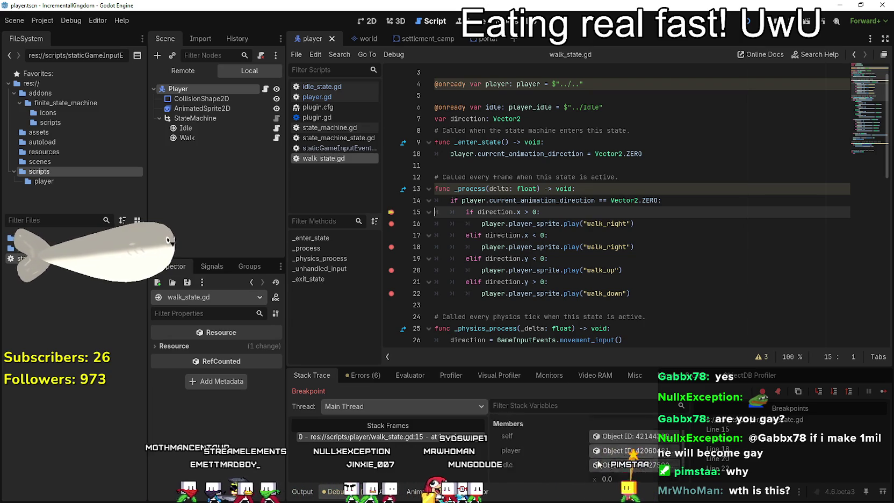
scroll(523, 463, down, 1)
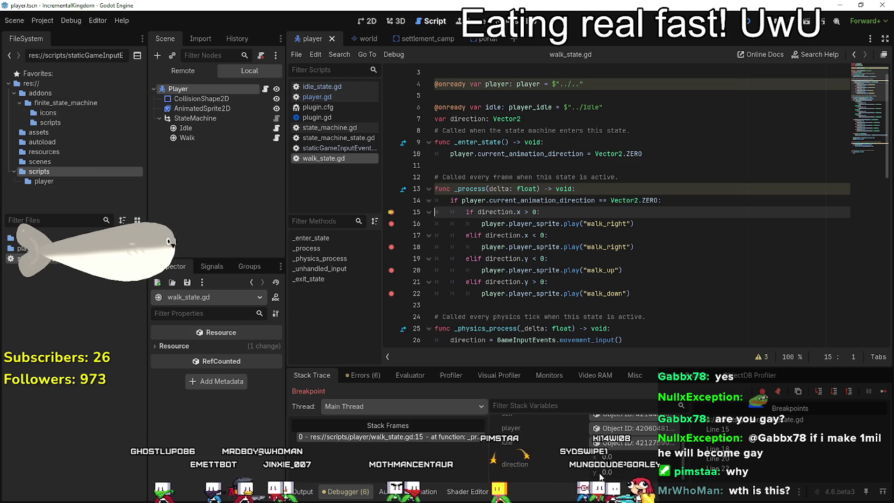
- Inspect the paused script around the direction variable, then continue past the breakpoint
click(546, 200)
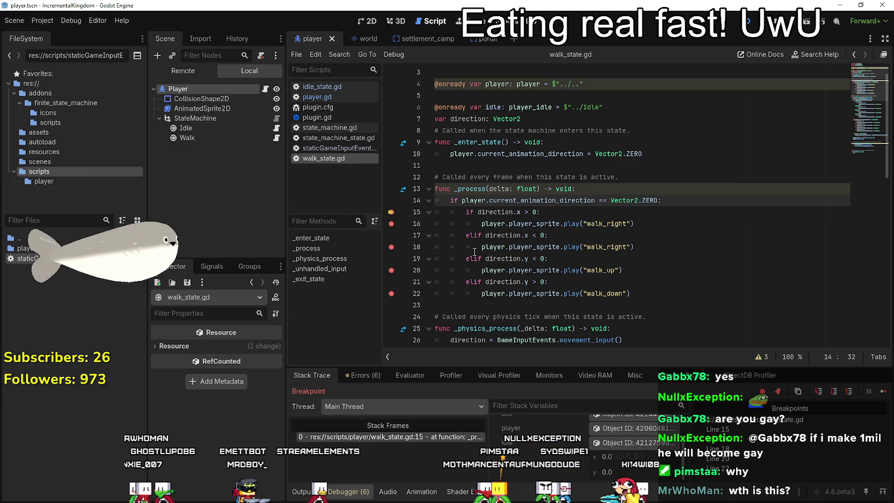
double_click(483, 213)
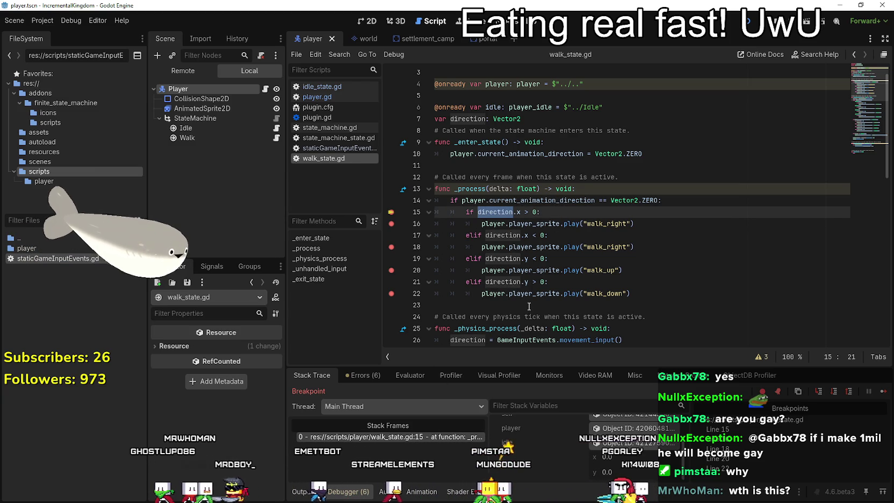
scroll(529, 306, down, 12)
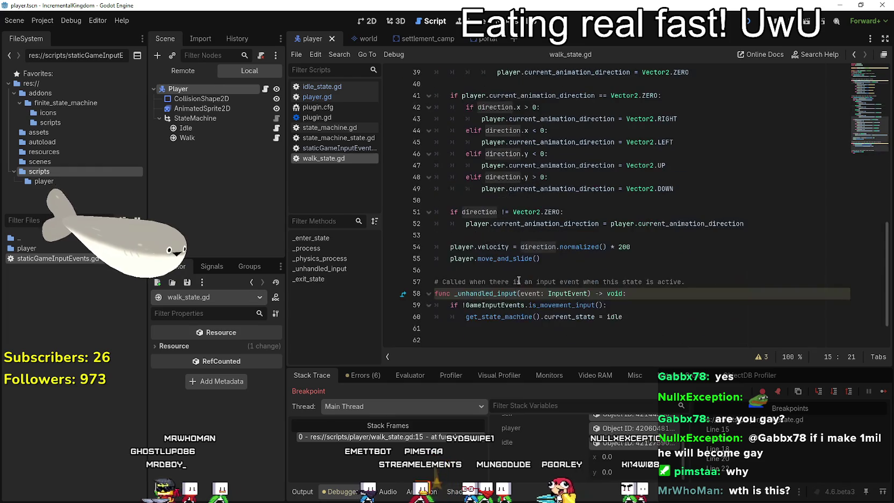
scroll(498, 229, down, 1)
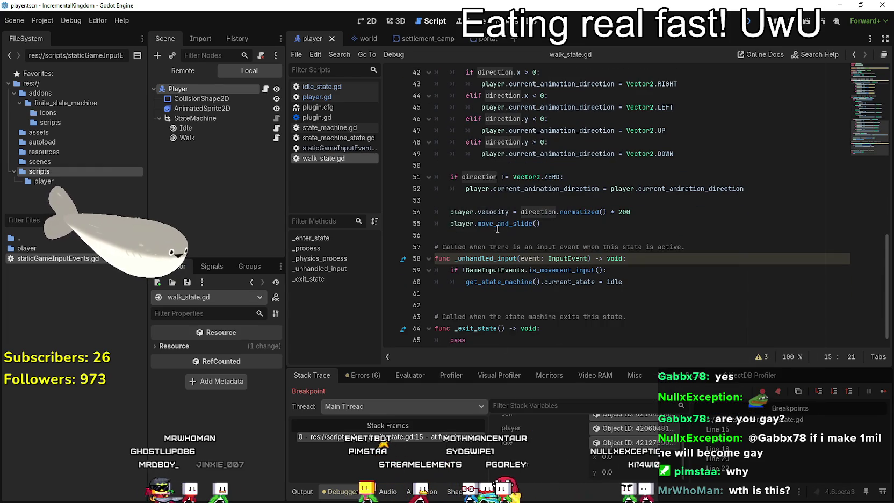
click(515, 197)
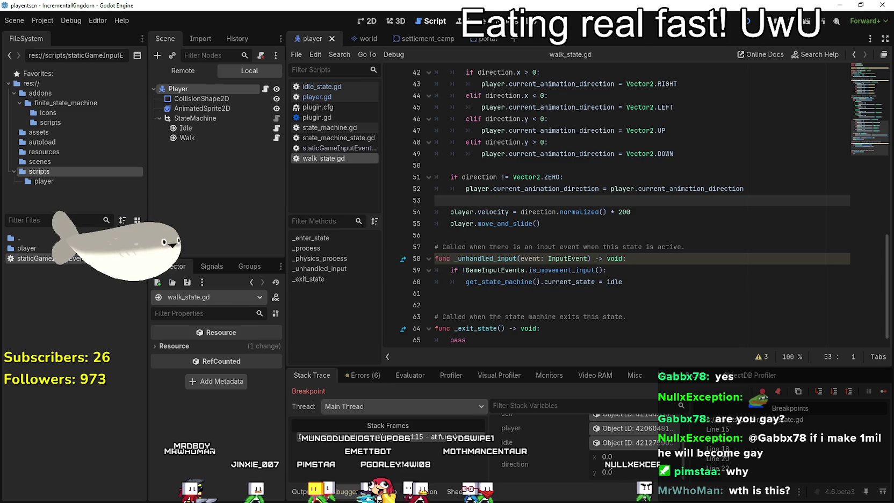
click(882, 392)
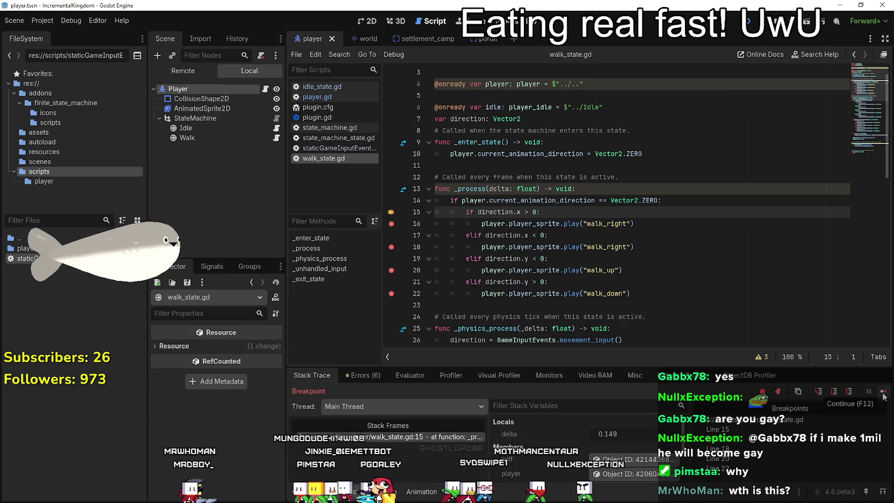
scroll(572, 446, down, 2)
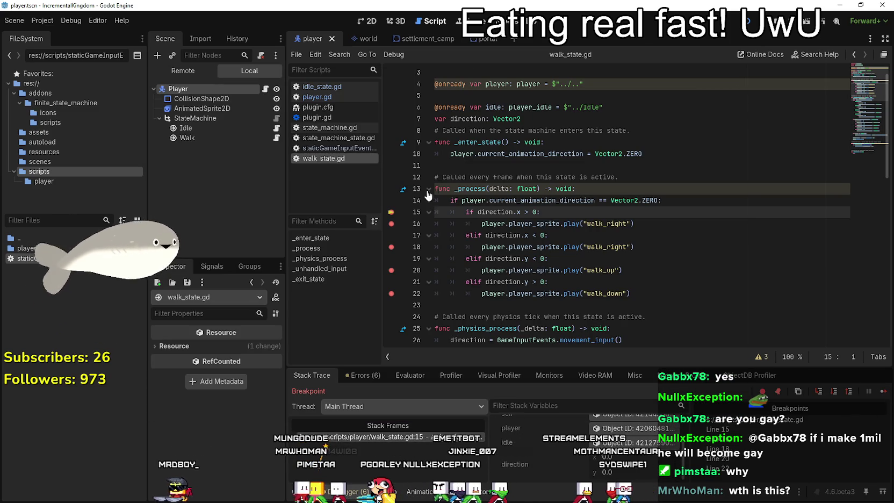
click(882, 393)
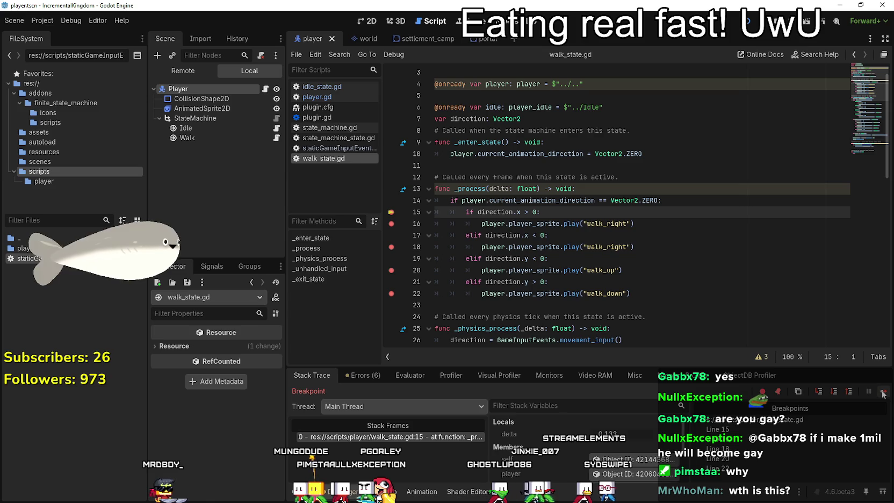
click(882, 392)
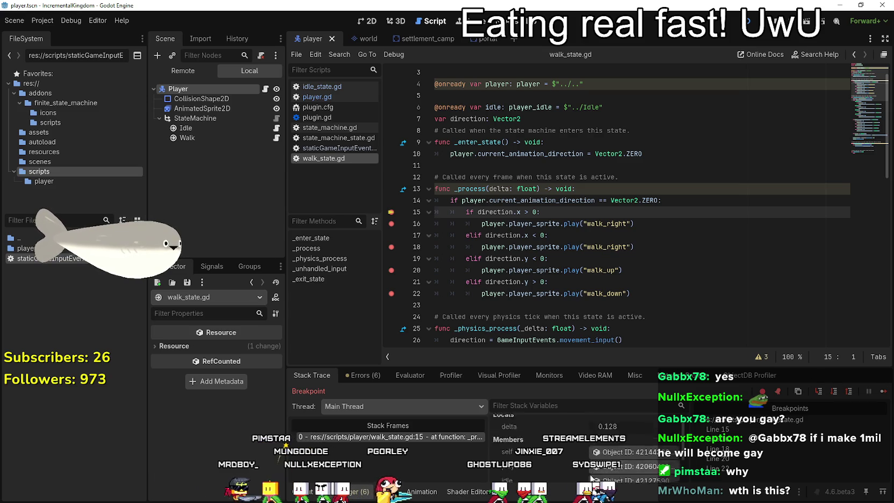
scroll(547, 463, down, 3)
click(391, 223)
scroll(391, 222, down, 4)
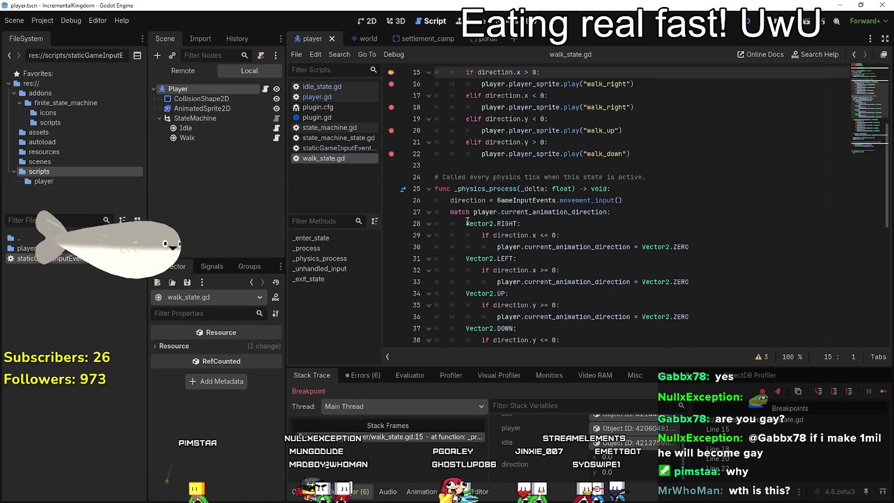
scroll(391, 222, up, 3)
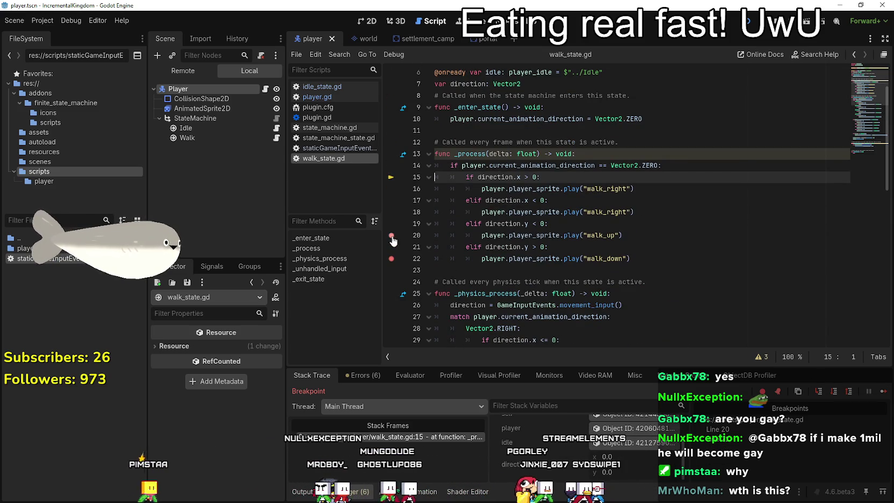
scroll(489, 268, down, 3)
drag(451, 200, 622, 201)
scroll(612, 226, down, 3)
scroll(609, 244, down, 2)
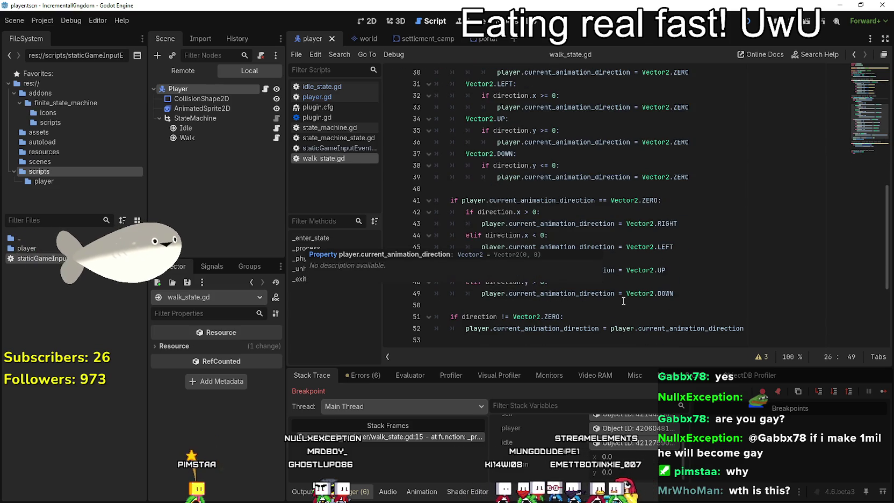
click(595, 236)
double_click(594, 225)
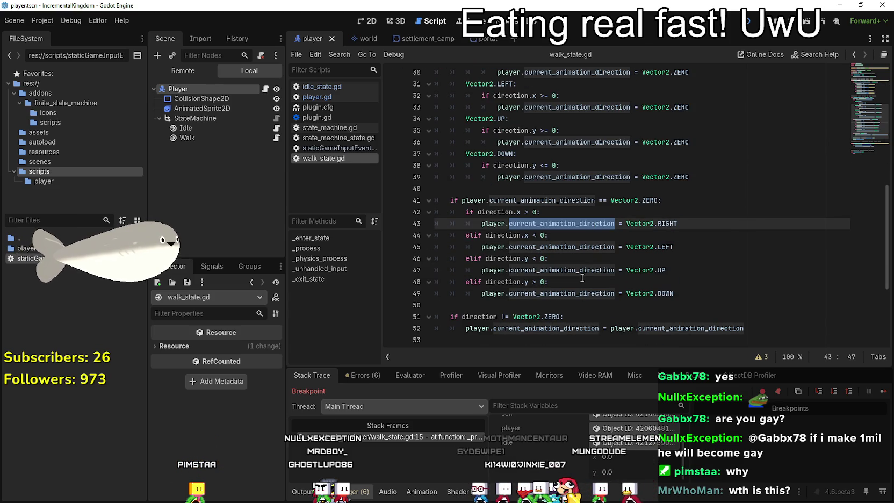
scroll(590, 249, up, 7)
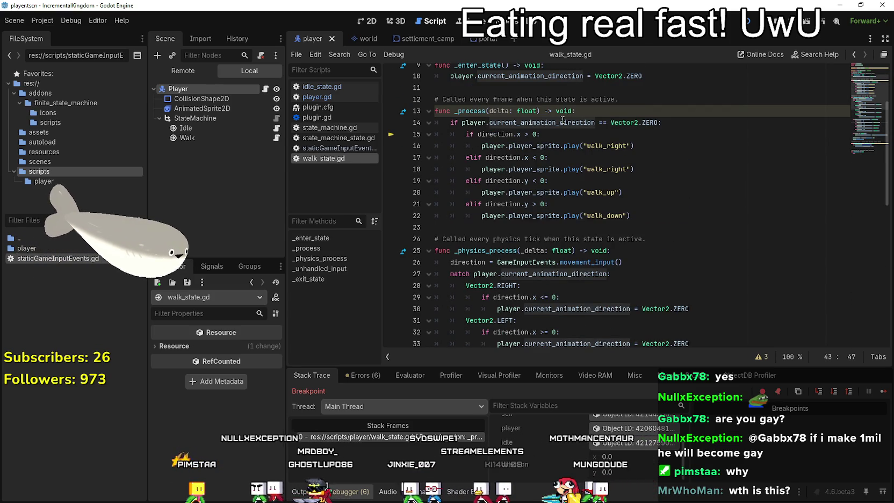
double_click(489, 122)
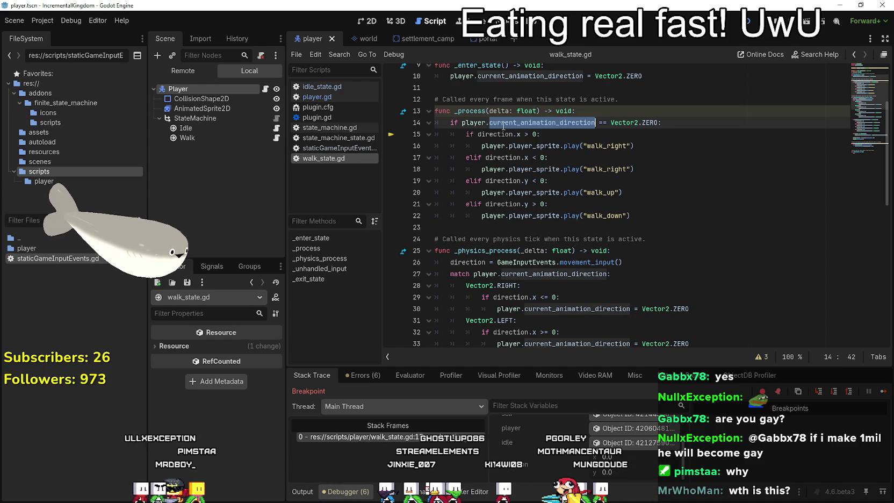
click(595, 123)
shift+click(463, 123)
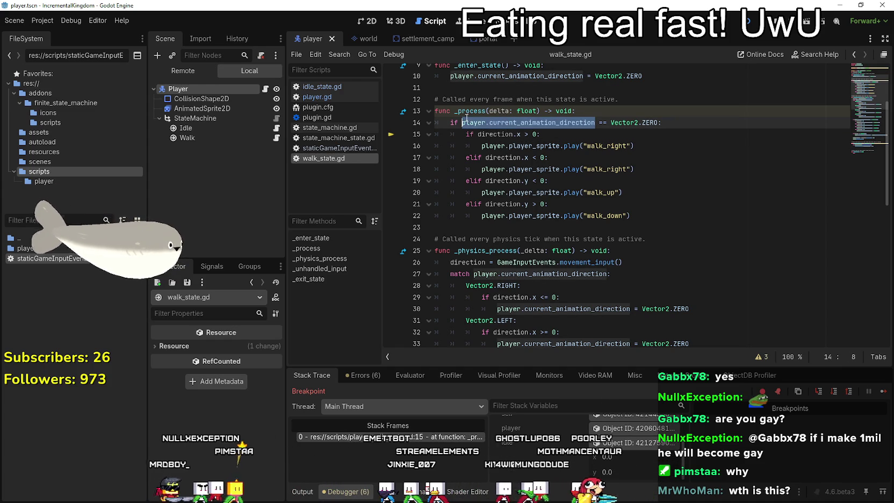
click(449, 123)
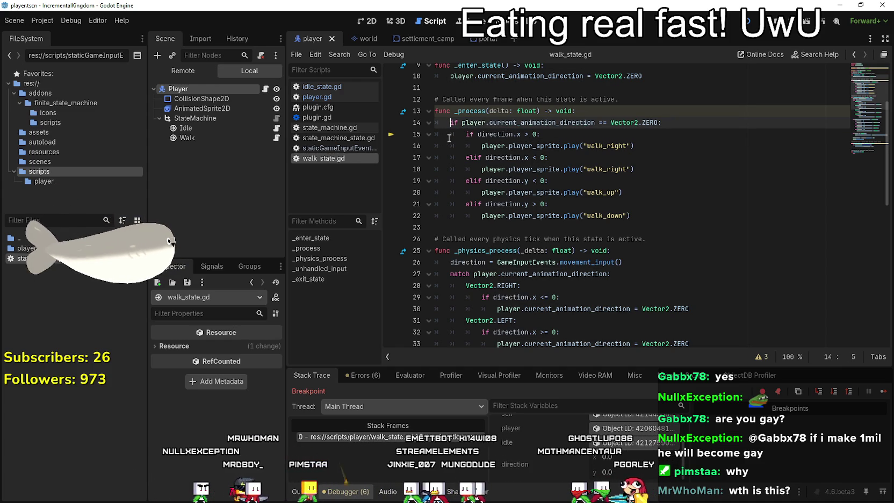
- Comment out the ZERO direction check on line 14 and dedent the if/elif block on lines 15–22
text(#)
key(Down)
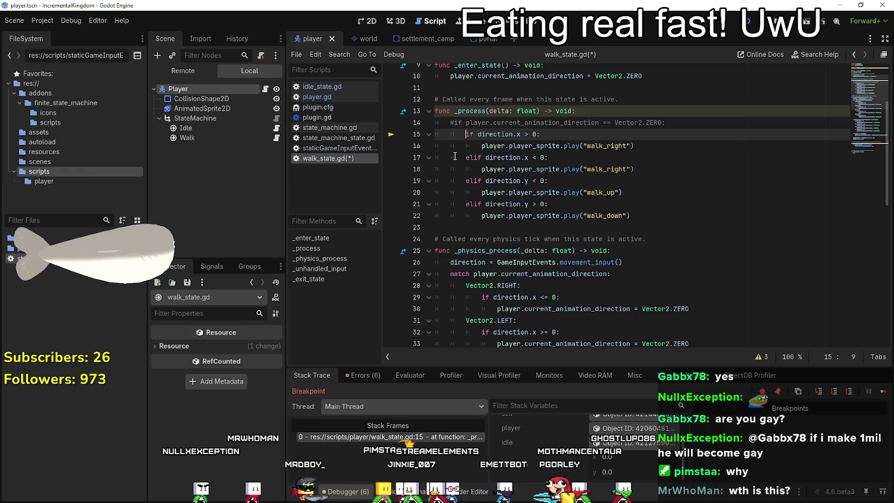
mouse_move(630, 216)
mouse_down()
mouse_move(484, 204)
mouse_move(435, 134)
mouse_up()
key(shift+Tab)
- Replace direction with player.current_animation_direction on lines 15, 17, 19 and 21, and save
double_click(485, 134)
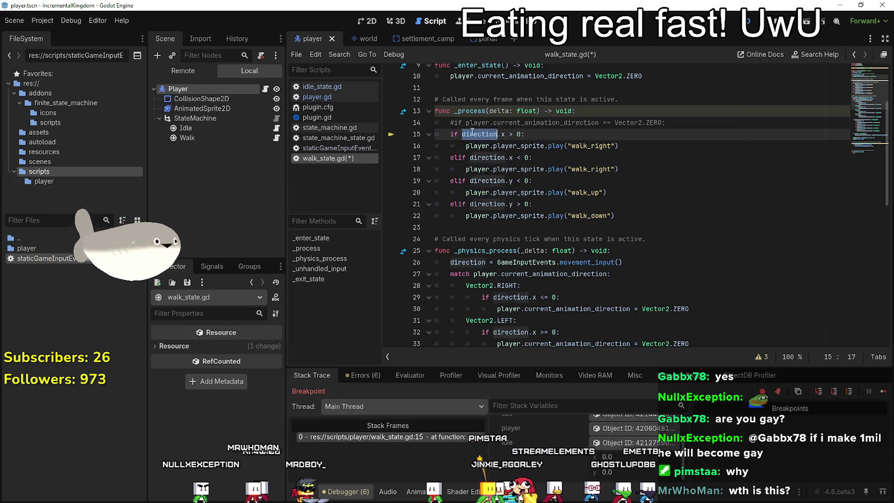
text(player.current_animation_direction)
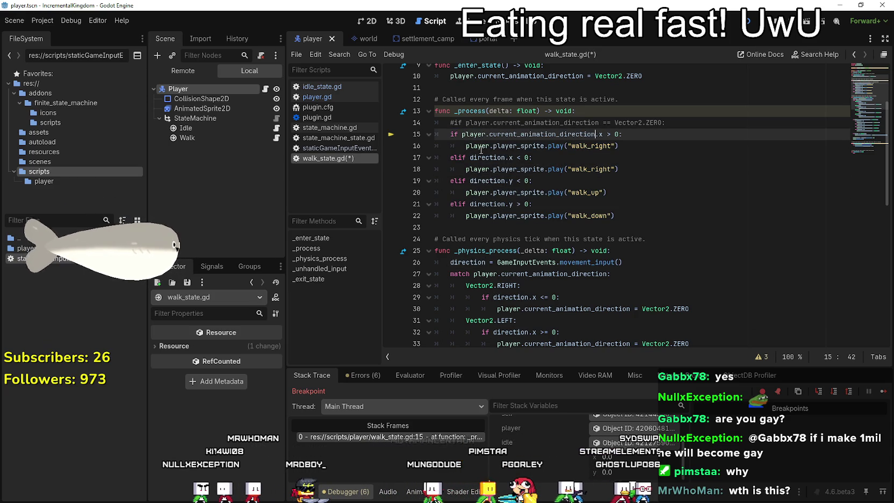
double_click(484, 157)
text(player.current_animation_direction)
double_click(484, 181)
text(player.current_animation_direction)
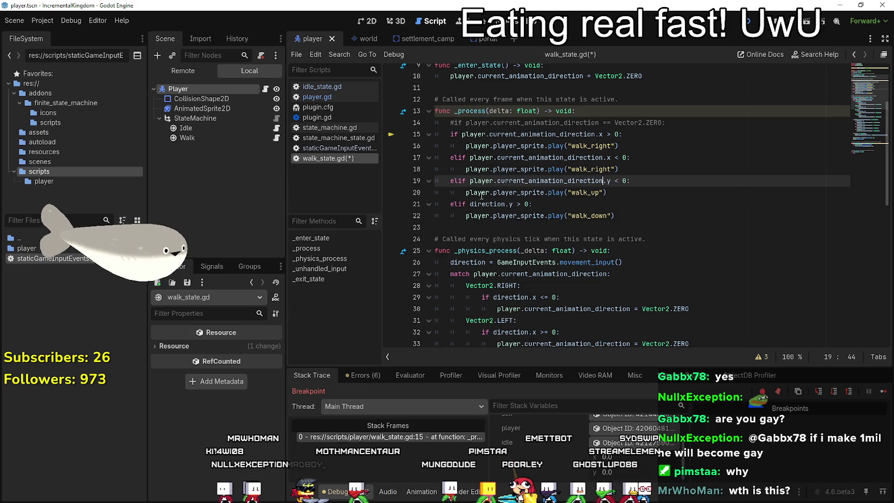
double_click(483, 204)
text(player.current_animation_direction)
click(515, 227)
key(ctrl+s)
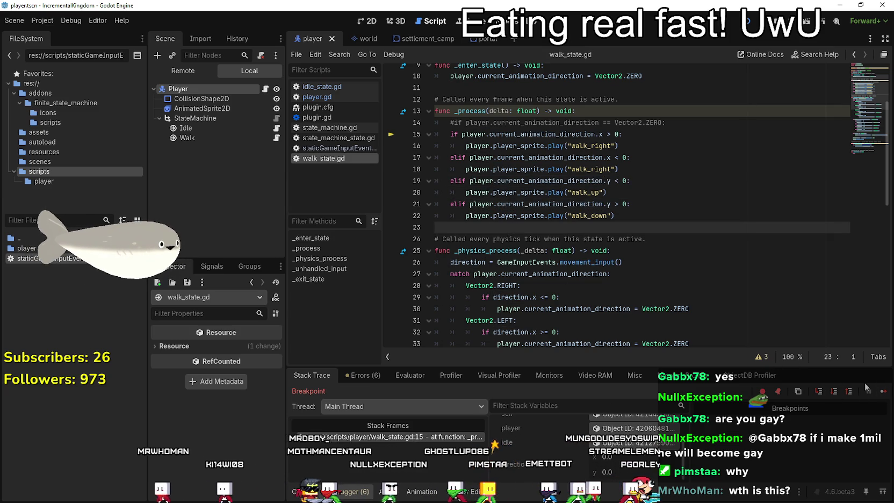
- Resume the game, walk the player left, right, up and down, then close it
key(F12)
key(a)
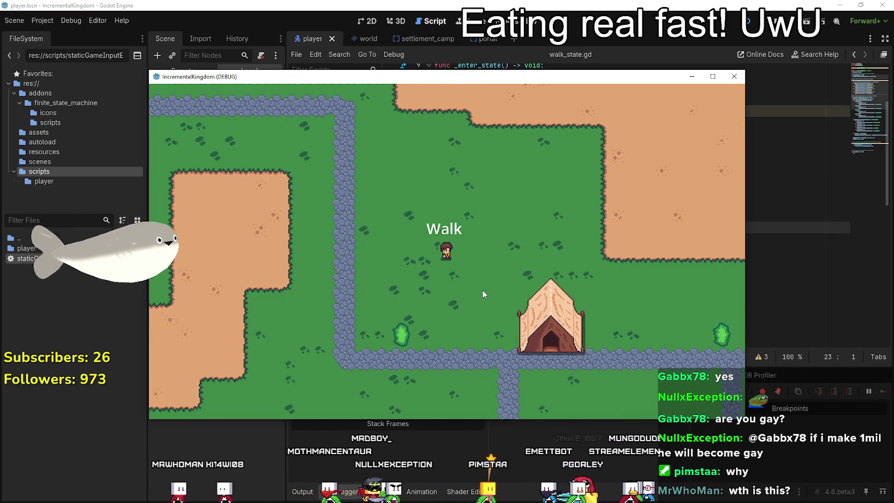
key(d)
key(w)
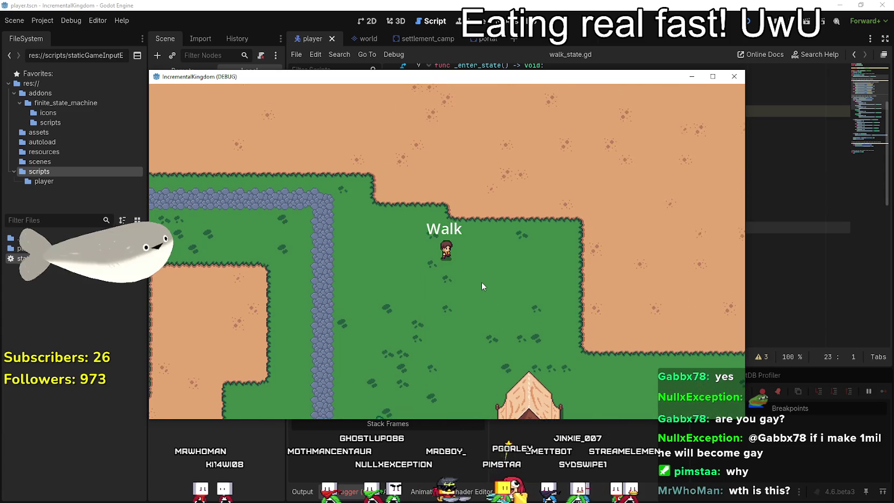
key(s)
key(w)
key(d)
key(s)
key(w)
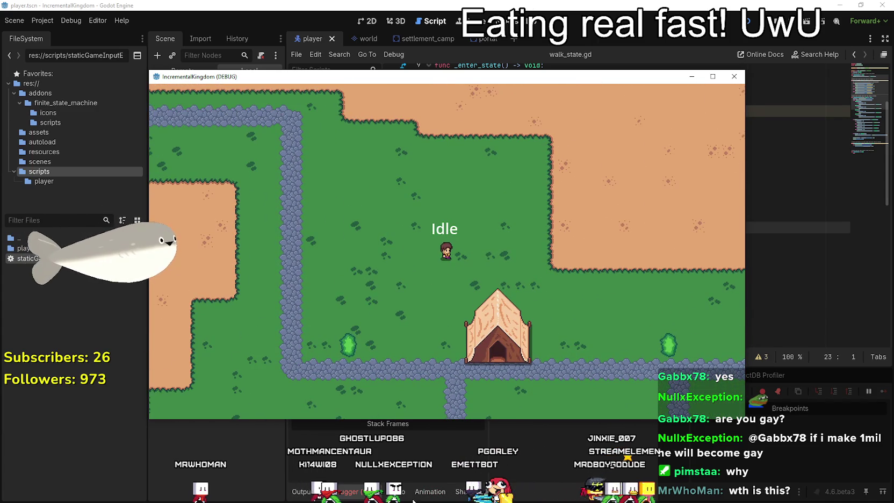
key(F8)
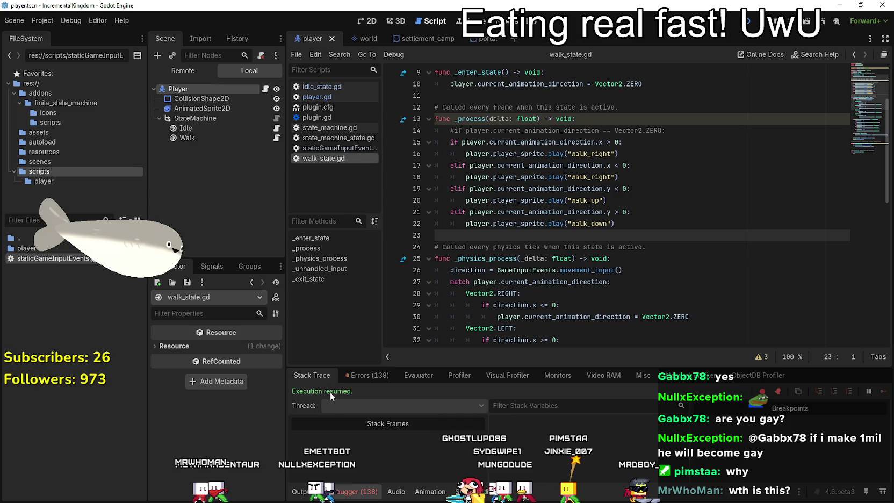
- Check the error list and the AnimatedSprite2D's SpriteFrames animation names
click(365, 372)
scroll(445, 435, down, 15)
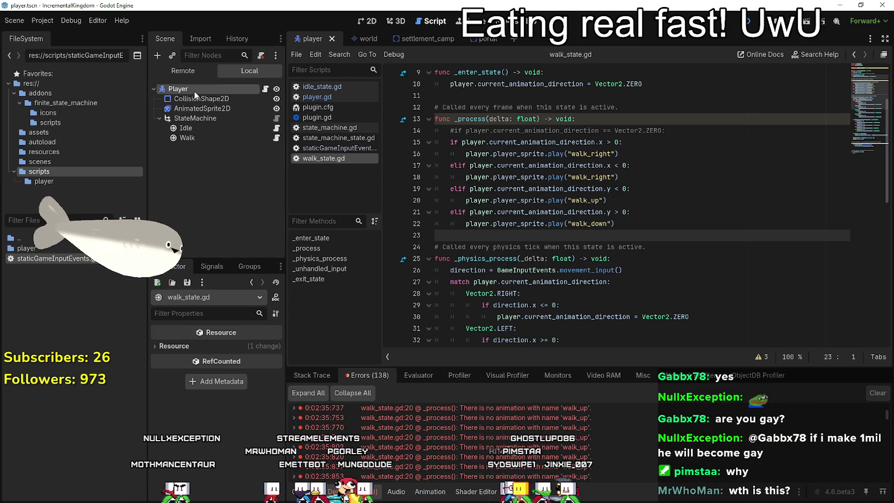
click(177, 89)
click(188, 108)
scroll(391, 437, down, 1)
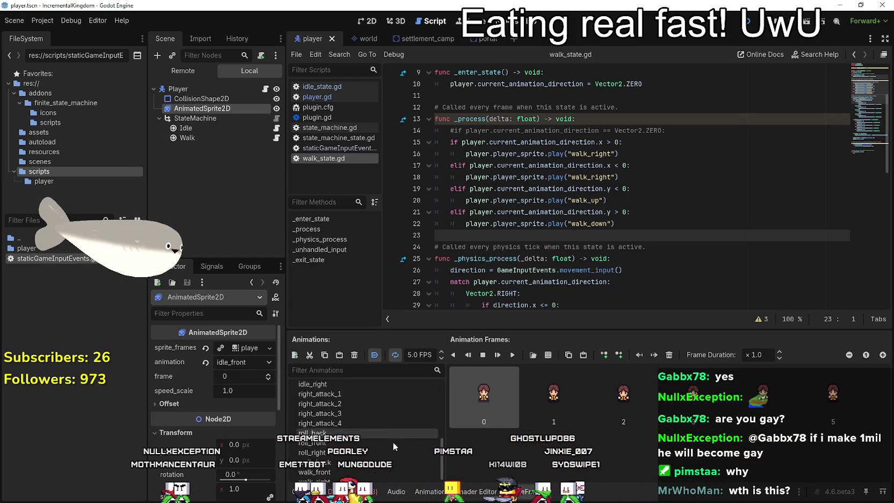
click(615, 154)
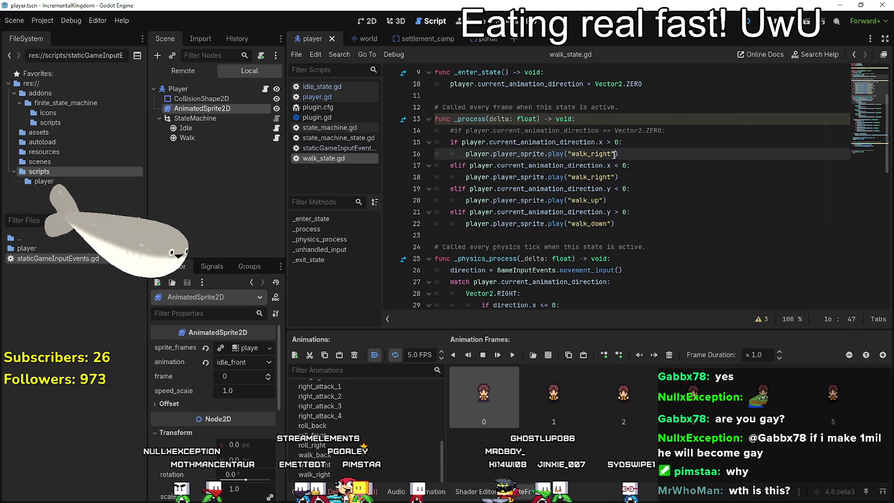
- Rename walk_up to walk_front on line 20 and walk_down to walk_back on line 22, then save
click(596, 200)
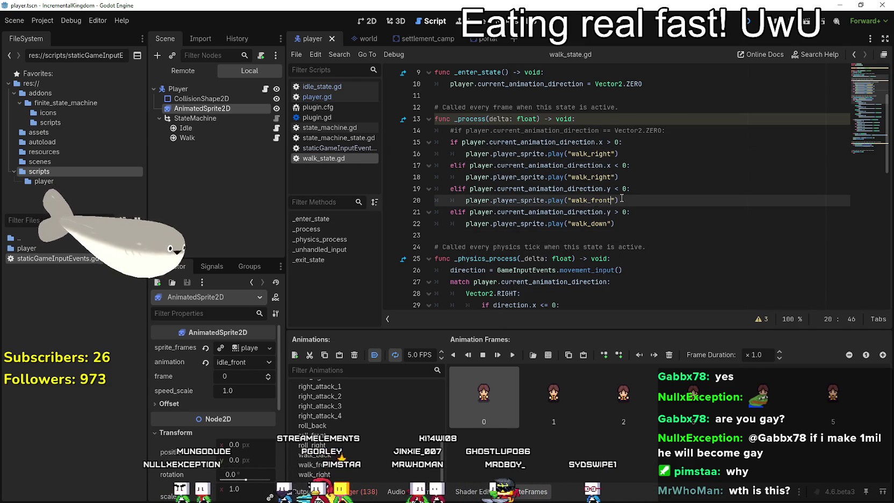
text(front)
drag(606, 223, 592, 224)
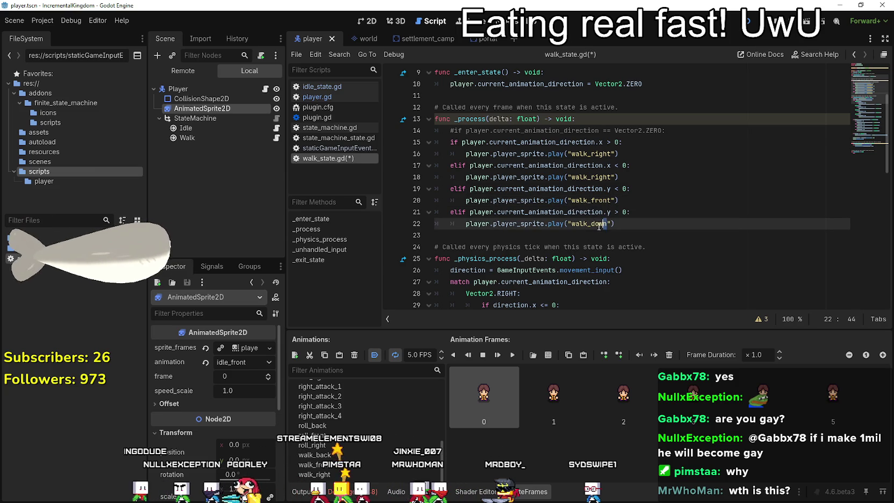
text(back)
key(ctrl+s)
- Test walking up and down in the running game, then close it
key(w)
key(s)
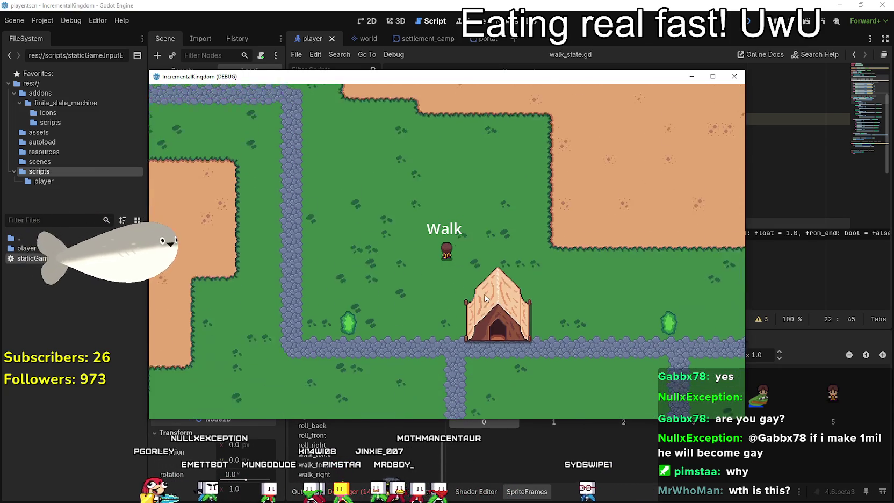
key(w)
key(s)
key(w)
key(F8)
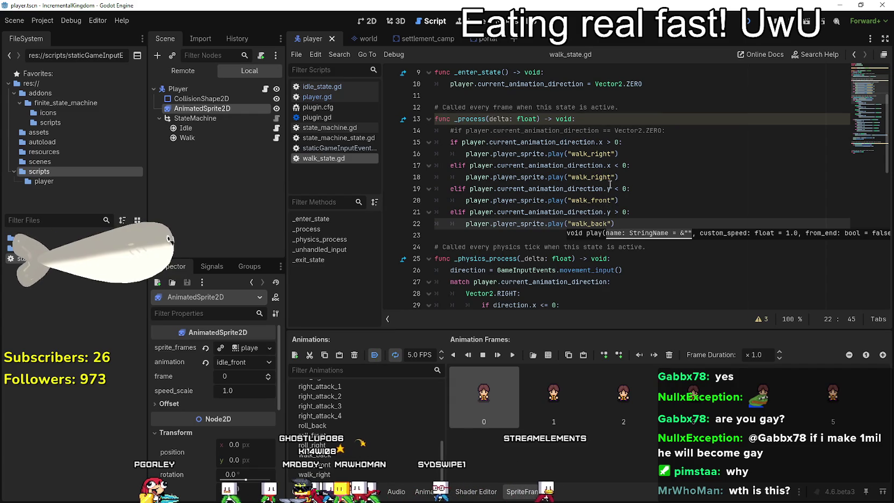
- Make line 20 play walk_back and line 22 play walk_front, then run and walk down to check
click(597, 223)
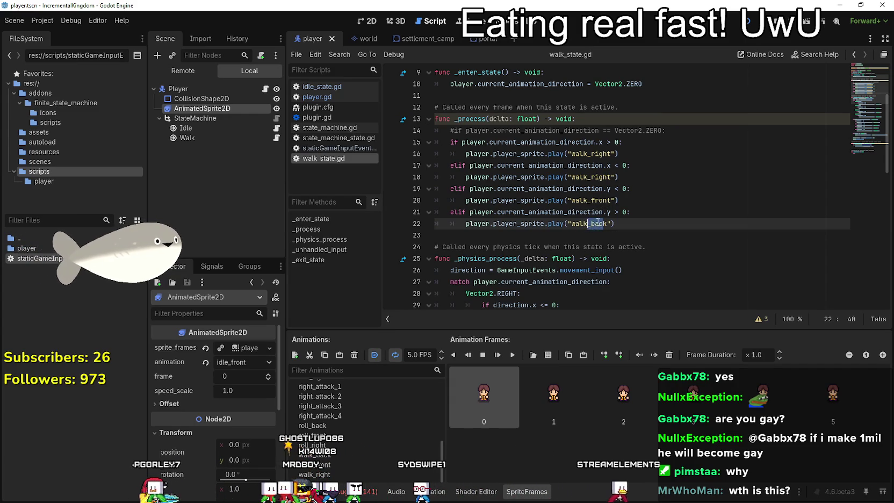
text(front)
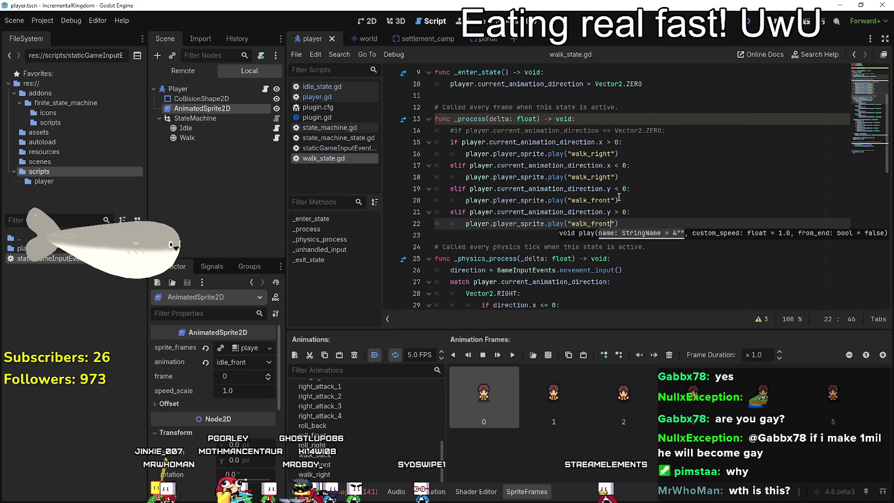
click(603, 200)
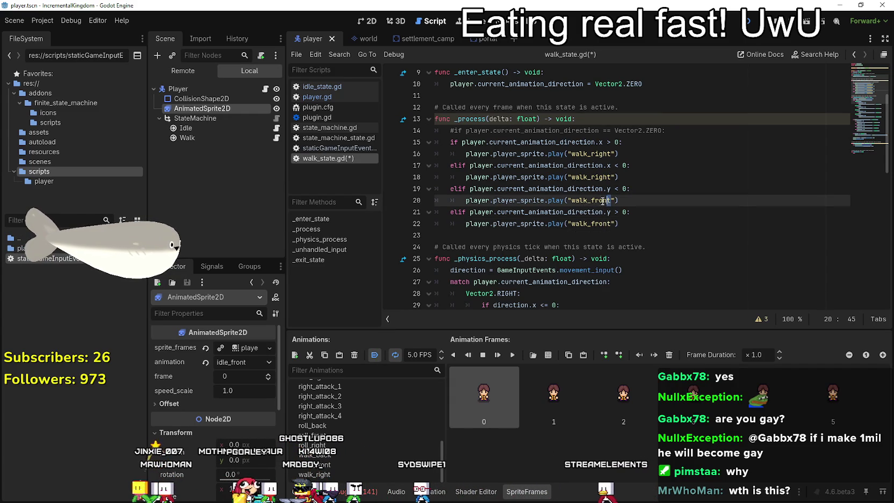
text(back)
key(F5)
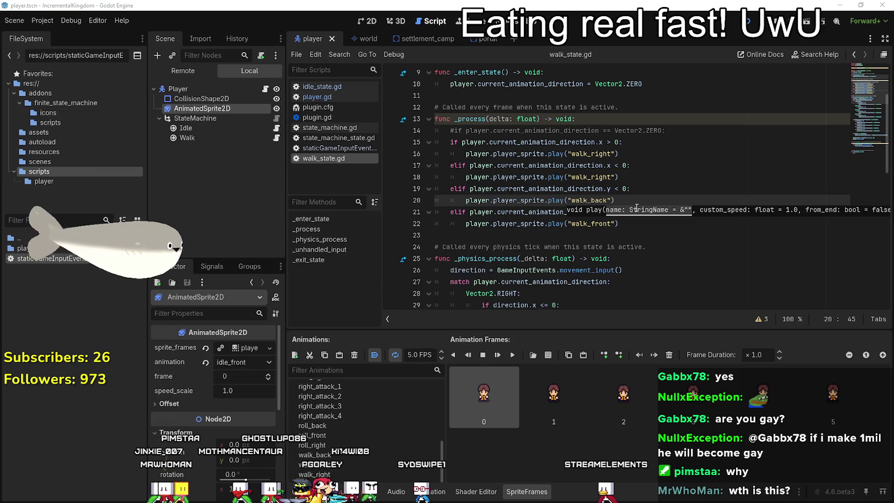
key(s)
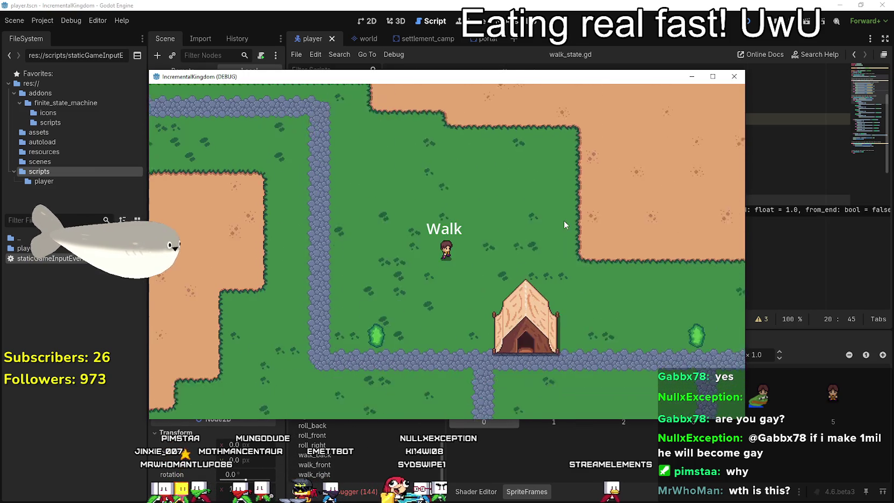
key(F8)
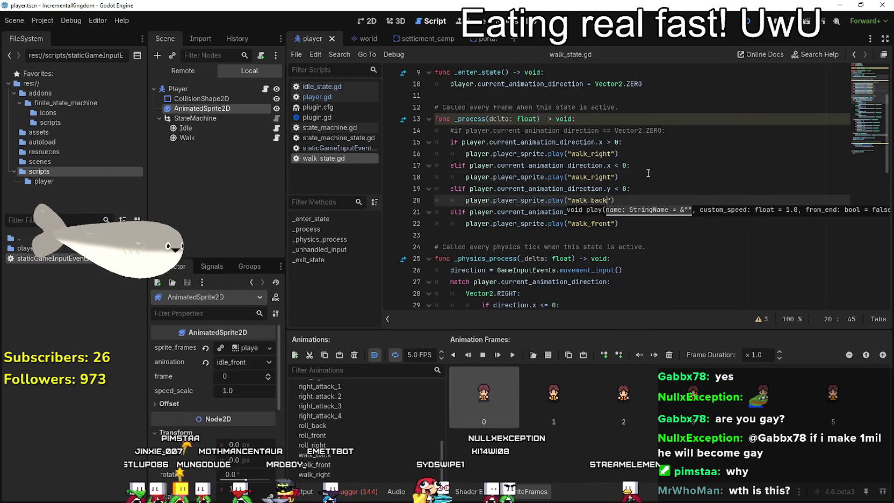
- Place the caret at the end of the walk_right play call on line 16
click(645, 166)
click(646, 182)
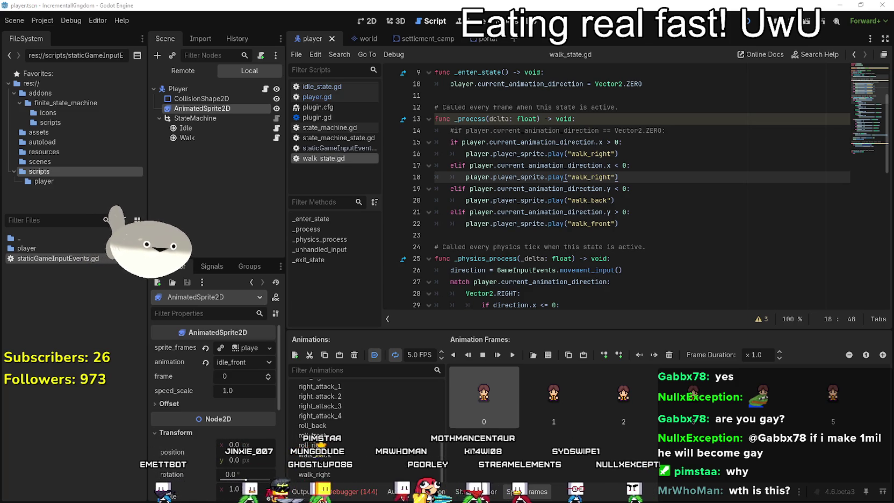
click(643, 155)
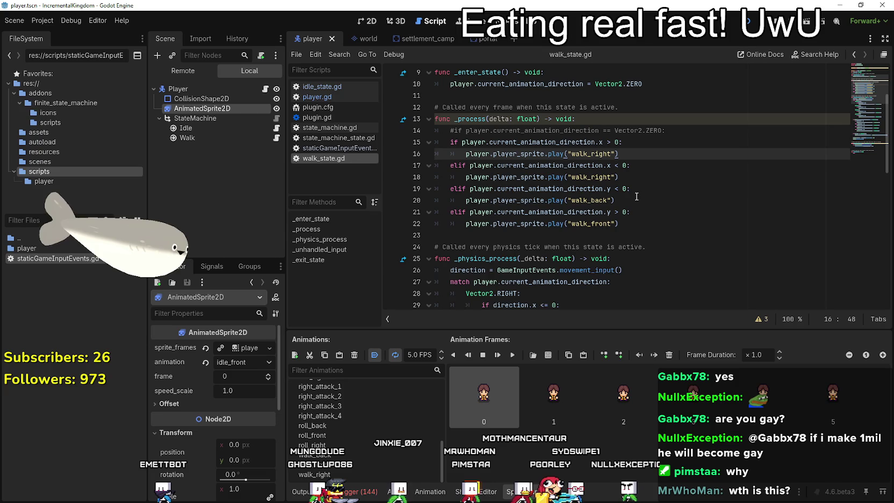
key(Return)
key(BackSpace)
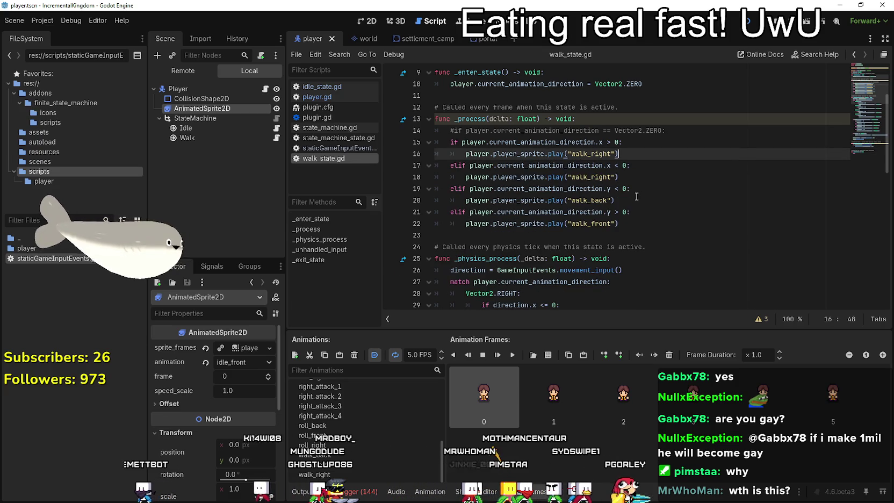
click(643, 176)
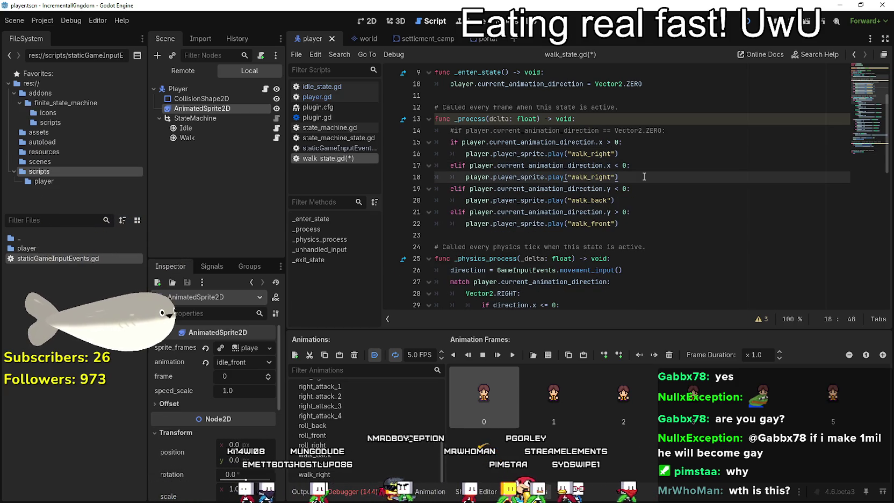
click(638, 155)
- Add player.player_sprite.flip_h = true on line 17 under the walk_right call, and save
key(Return)
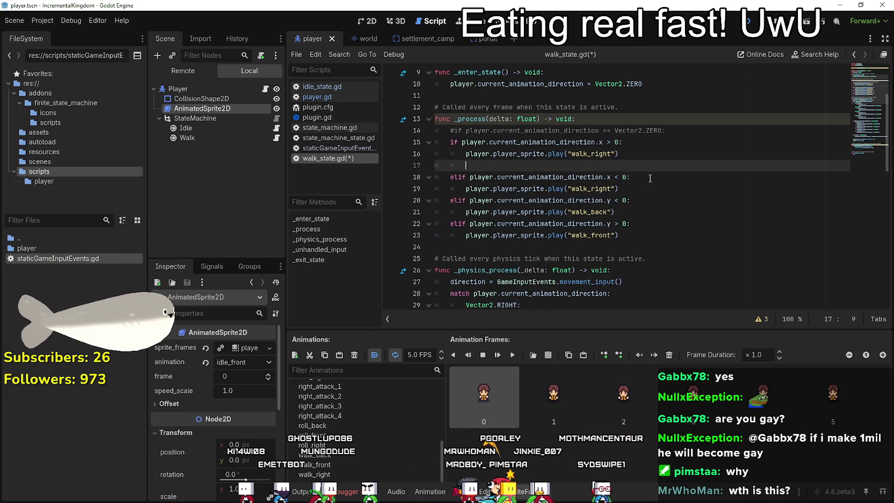
text(player.player_sprite.)
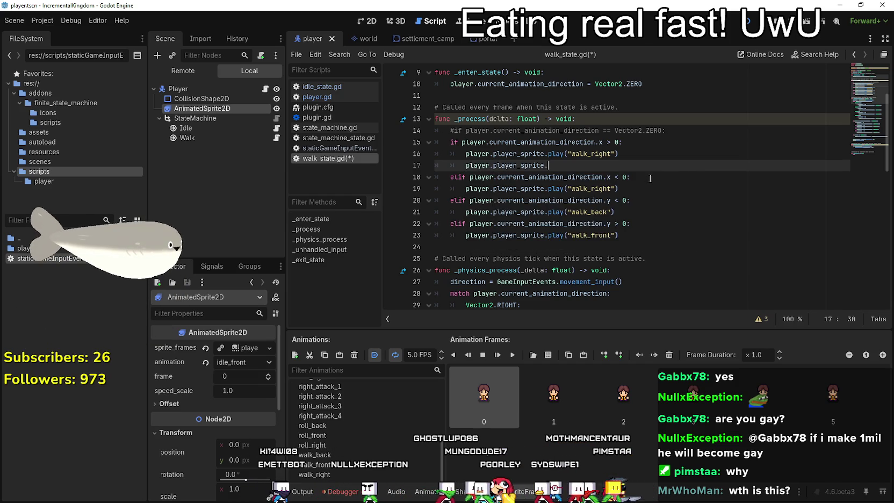
text(flip)
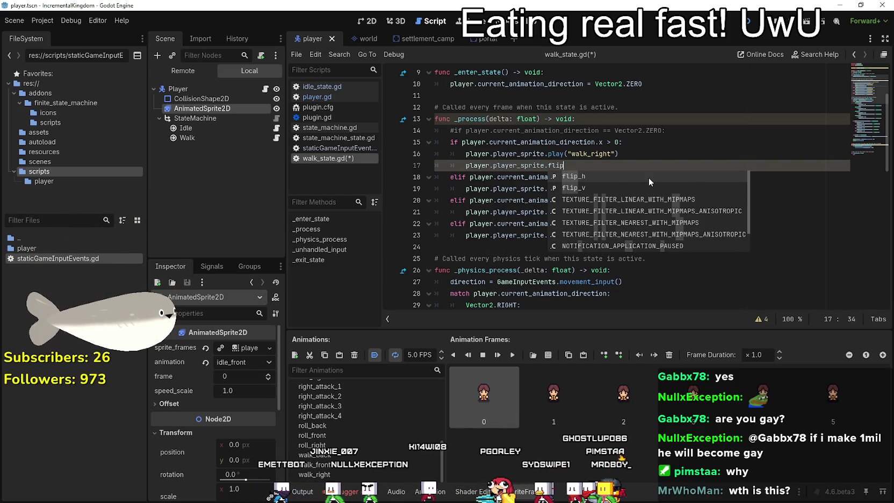
key(Return)
text(= true)
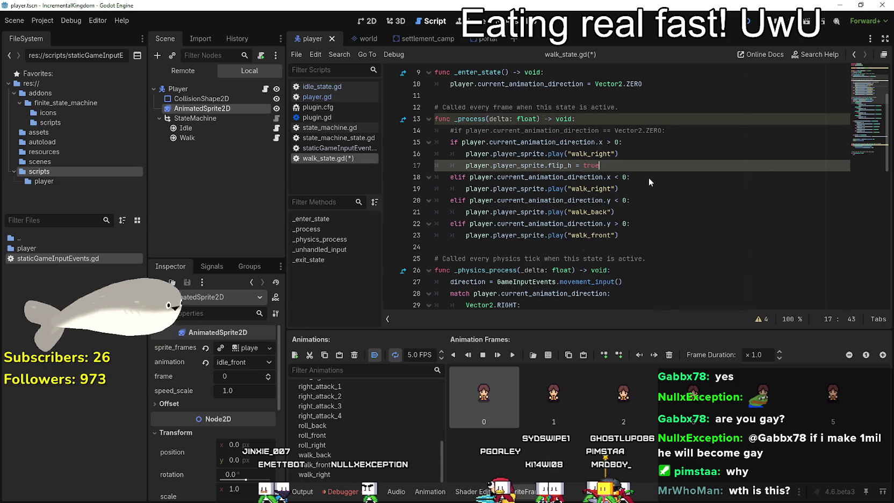
key(ctrl+s)
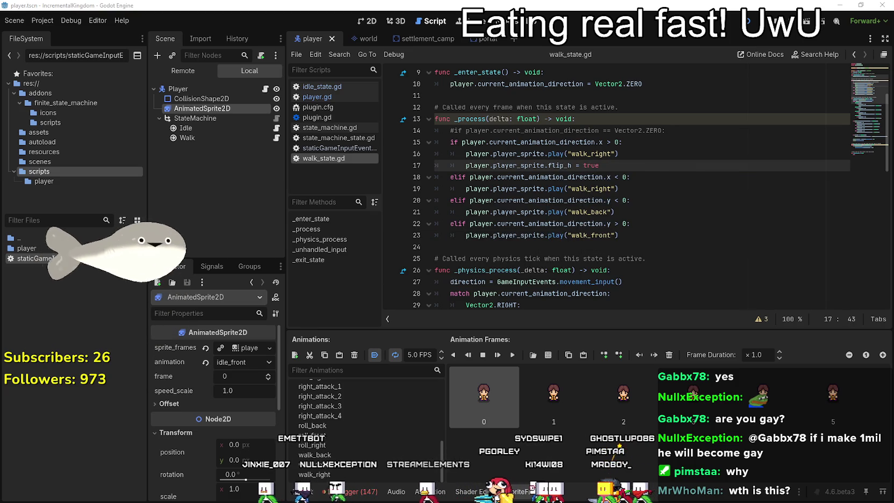
- Walk the player left and right in the running game, then close it
key(a)
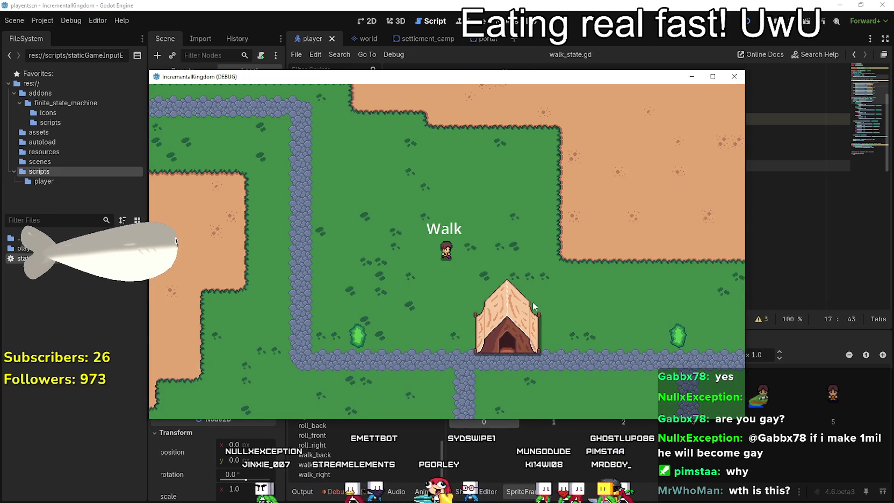
key(d)
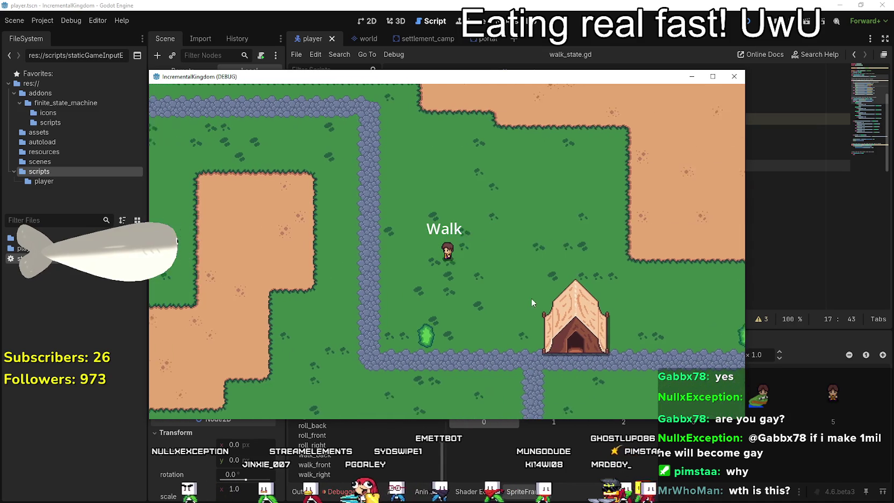
key(F8)
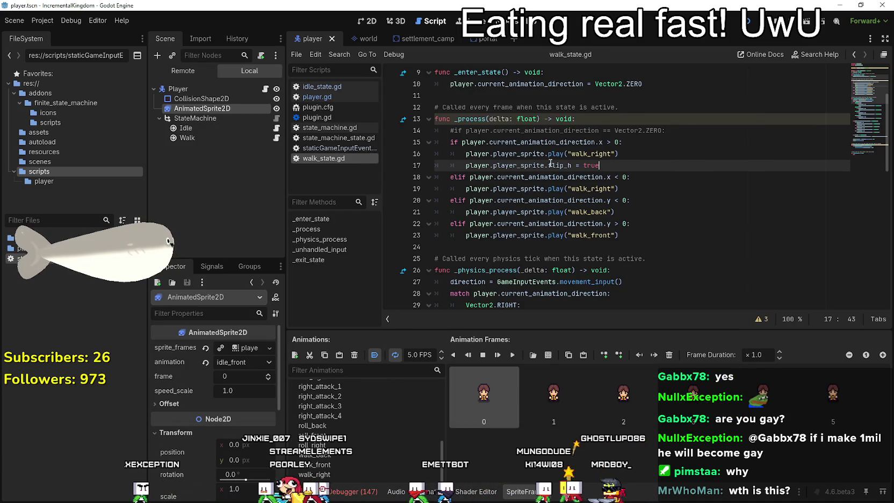
- Move flip_h = true into the left-moving branch and set flip_h = false in the right-moving branch
key(ctrl+shift+k)
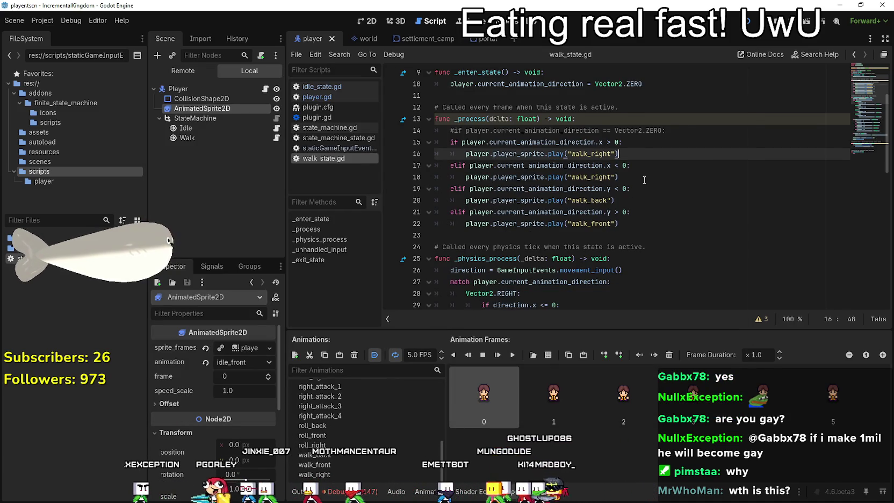
click(644, 180)
key(Return)
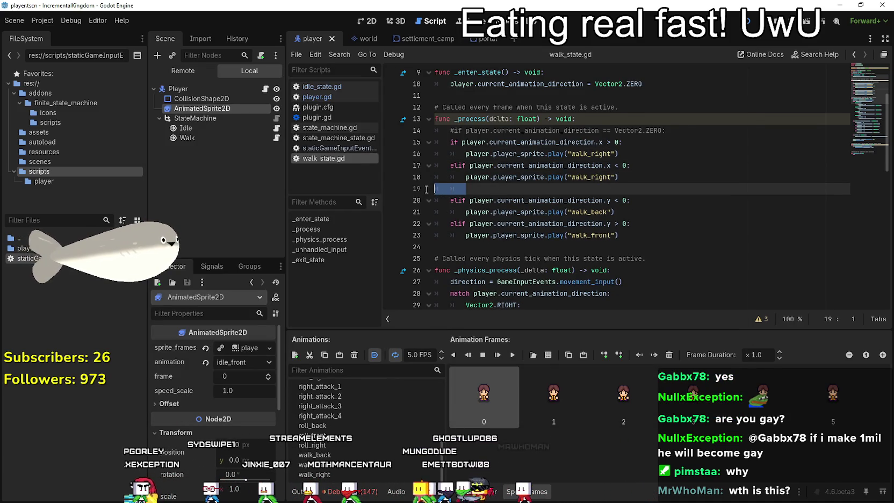
text(player.player_sprite.flip_h = true)
click(644, 170)
key(Up)
key(Return)
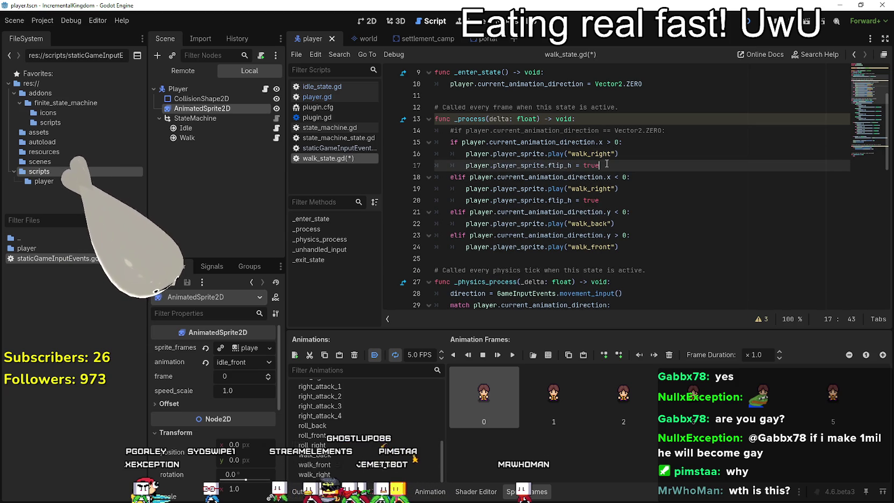
text(alse)
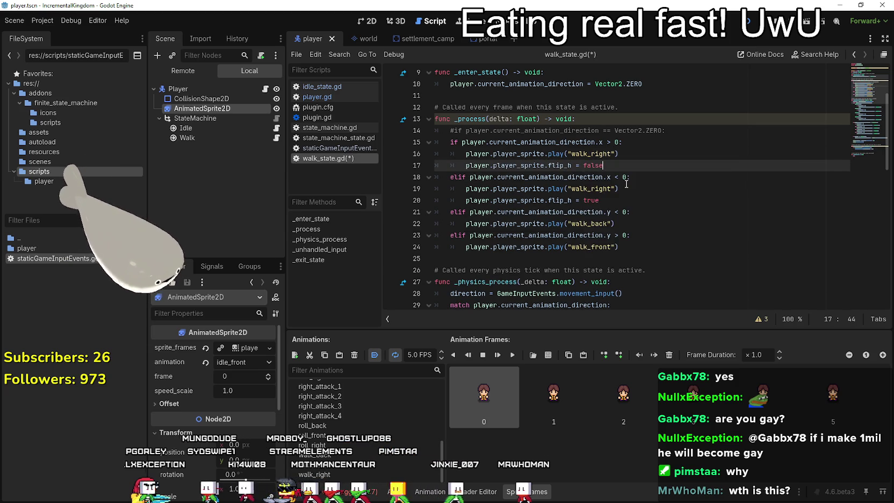
- Run the game and walk the player left and right to test the flipping
key(F5)
key(Left)
key(Right)
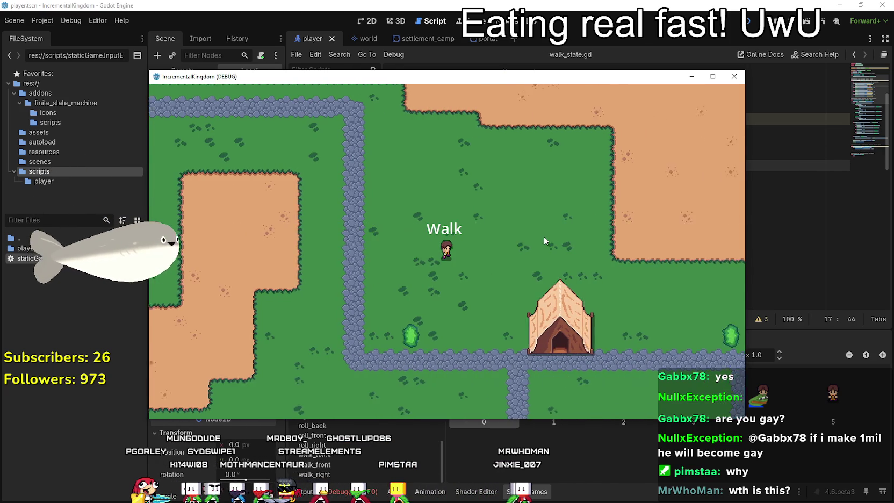